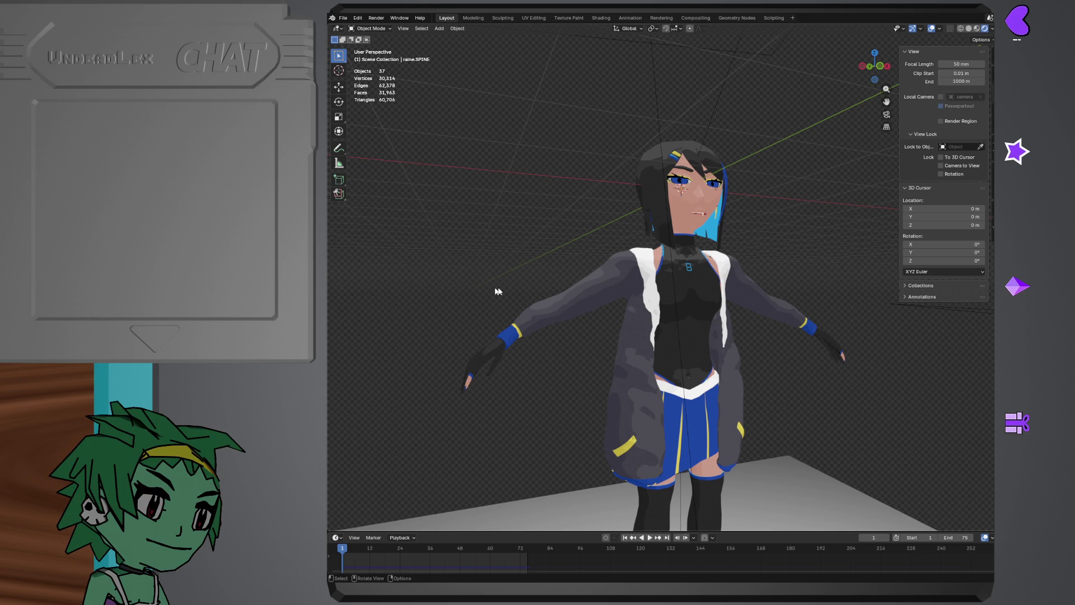
- Bring up Blender's File menu for the character scene
key(shift)
click(342, 18)
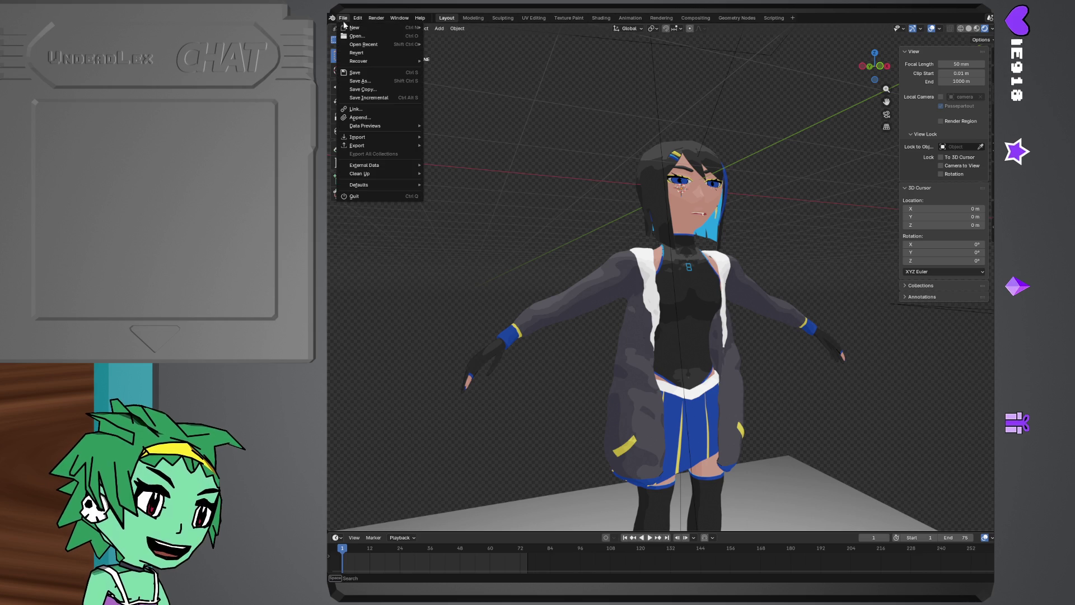
- Save the scene as raine_combined.blend and orbit around the T-posed character to inspect it
click(356, 74)
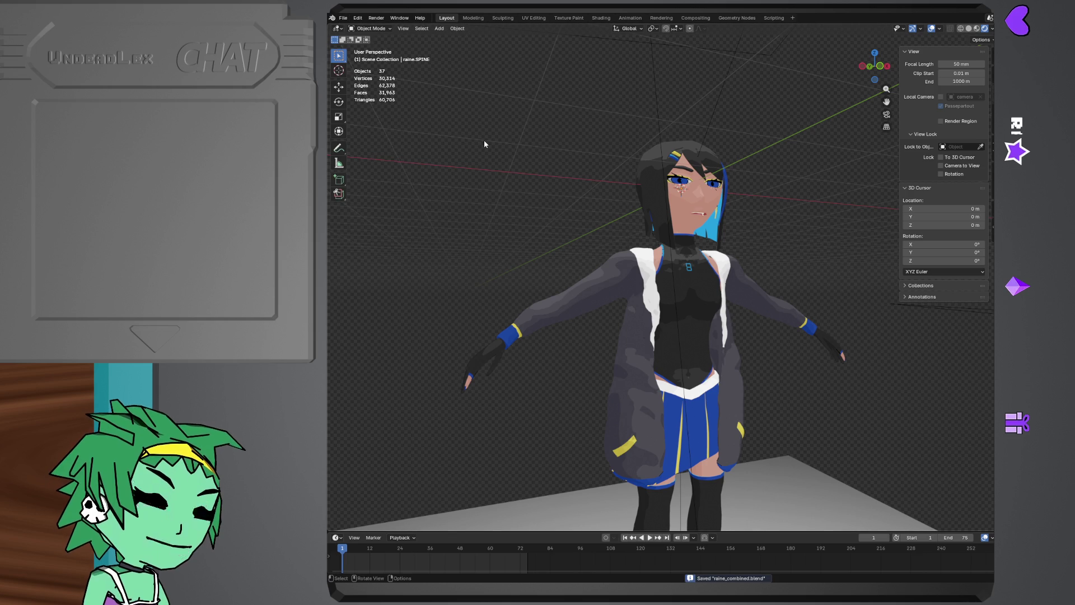
middle_drag(484, 140, 476, 154)
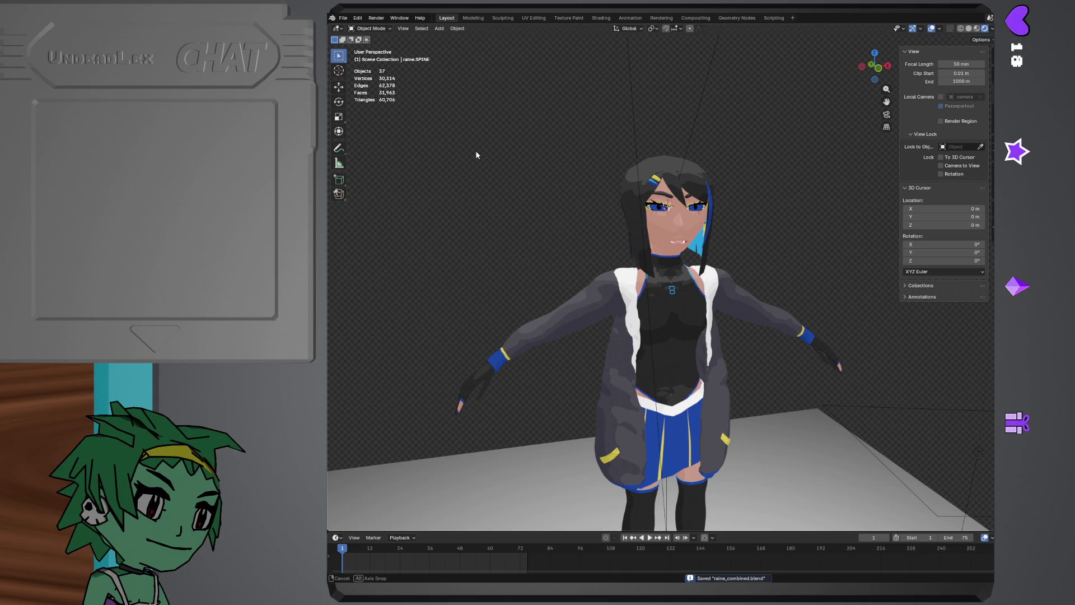
middle_drag(475, 153, 475, 152)
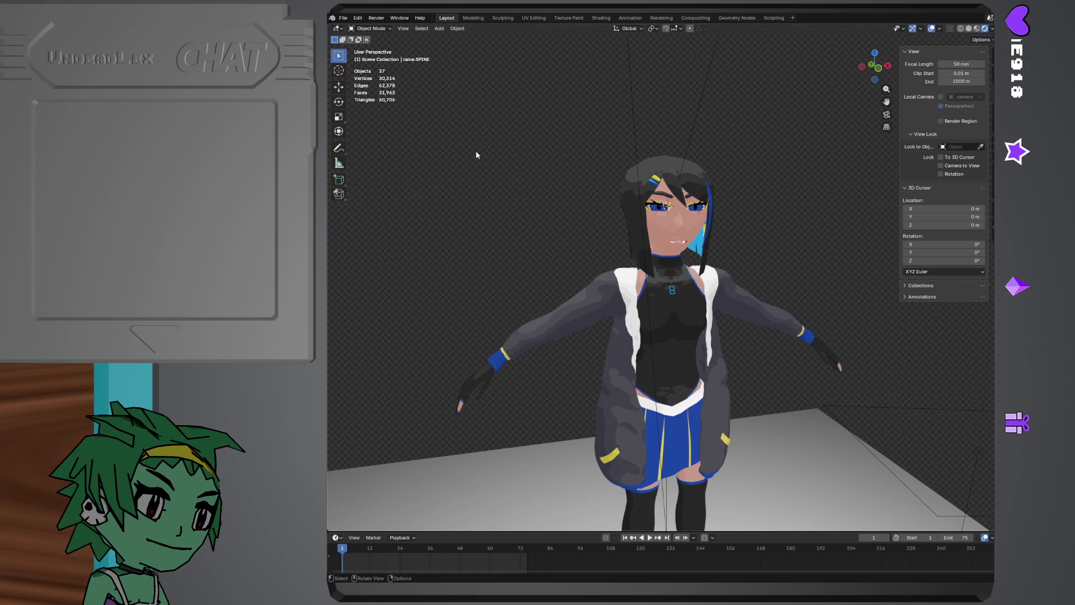
middle_drag(475, 153, 485, 140)
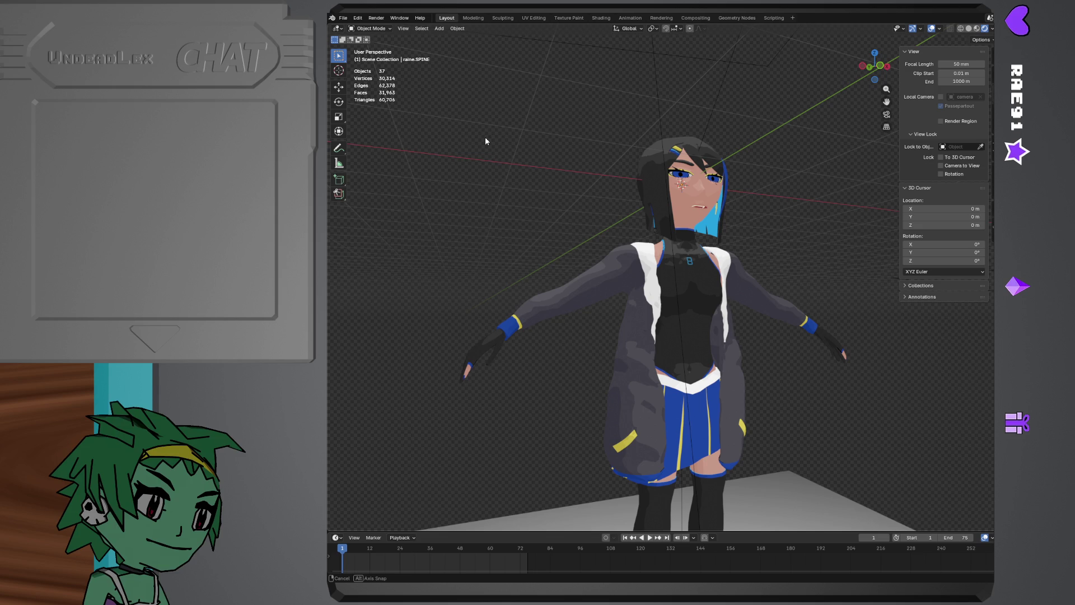
middle_drag(484, 140, 485, 140)
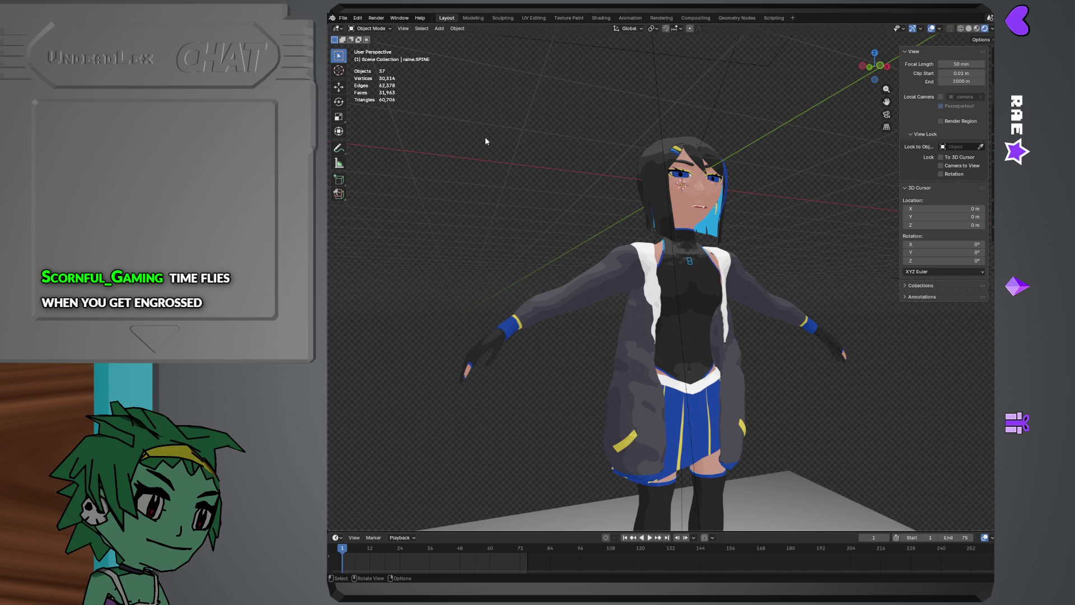
scroll(485, 137, up, 6)
scroll(484, 137, down, 2)
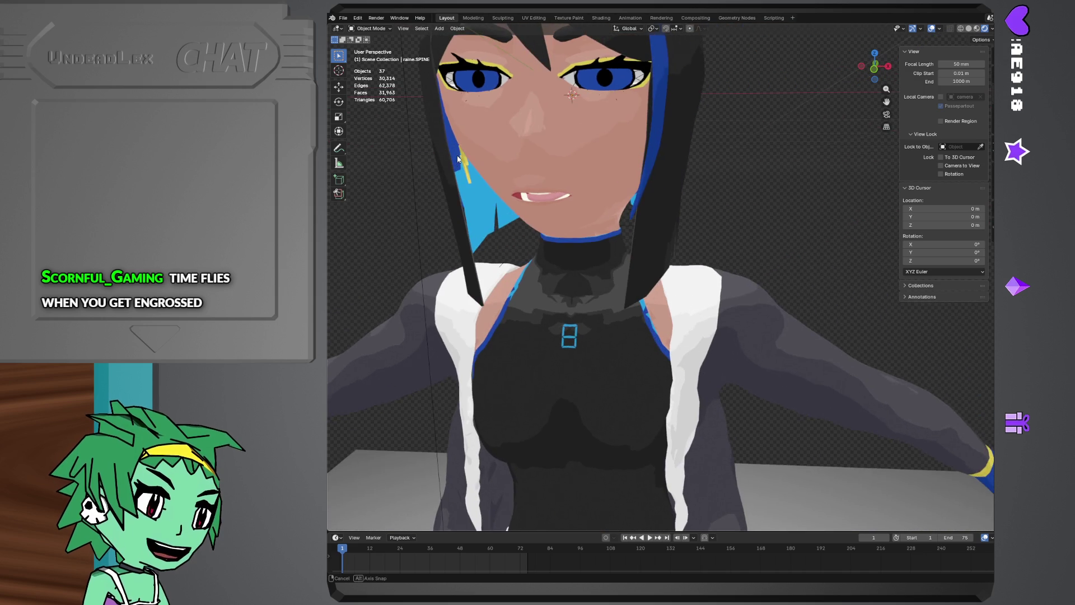
scroll(457, 156, down, 2)
scroll(457, 155, down, 2)
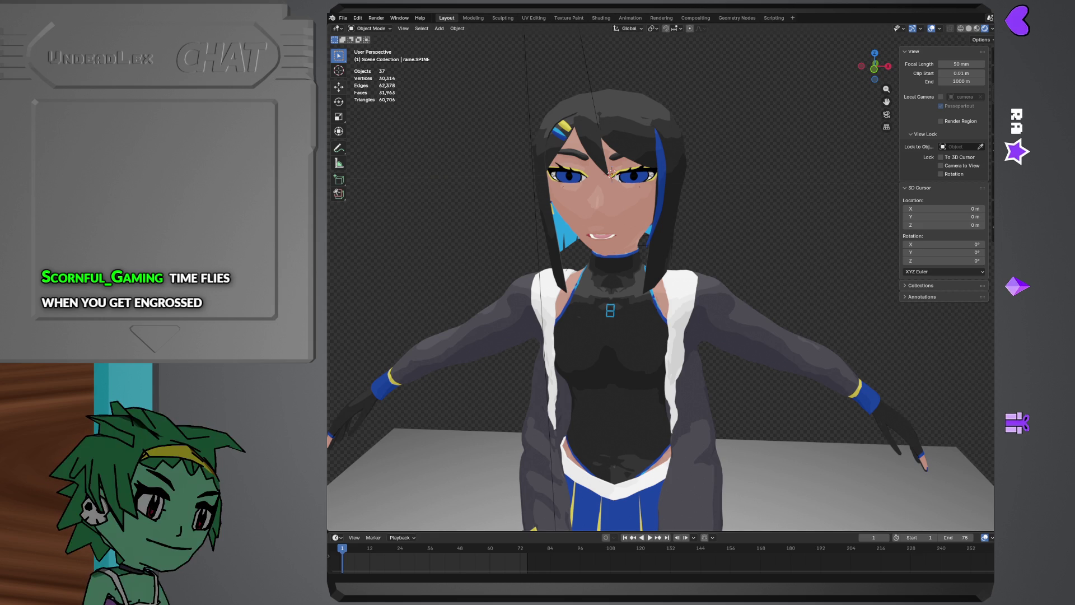
click(344, 18)
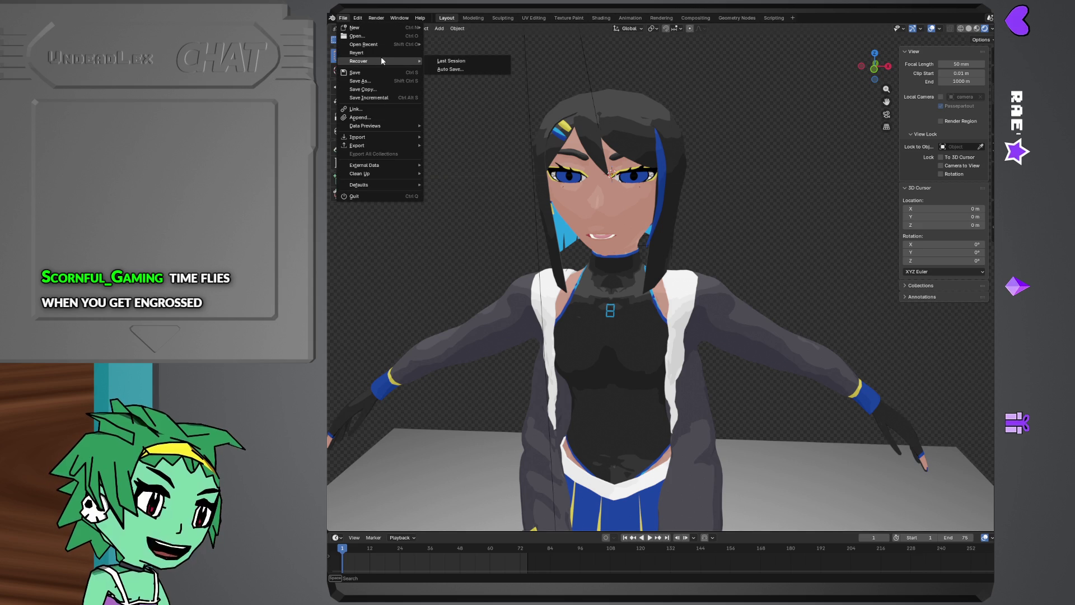
mouse_move(364, 44)
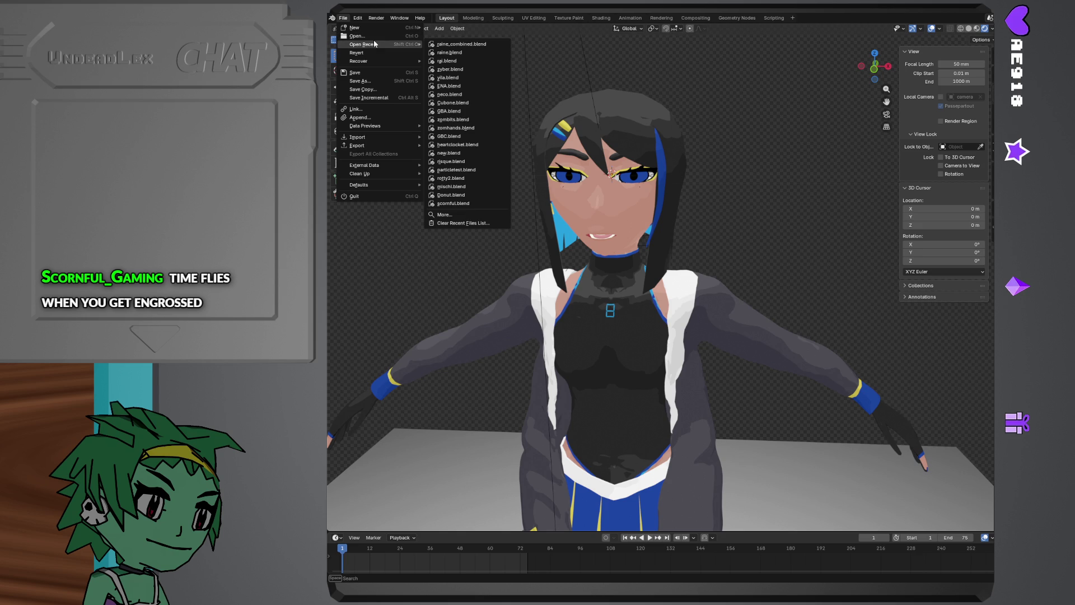
- Load the recent GBC.blend and view the console in Material Preview shading
click(454, 137)
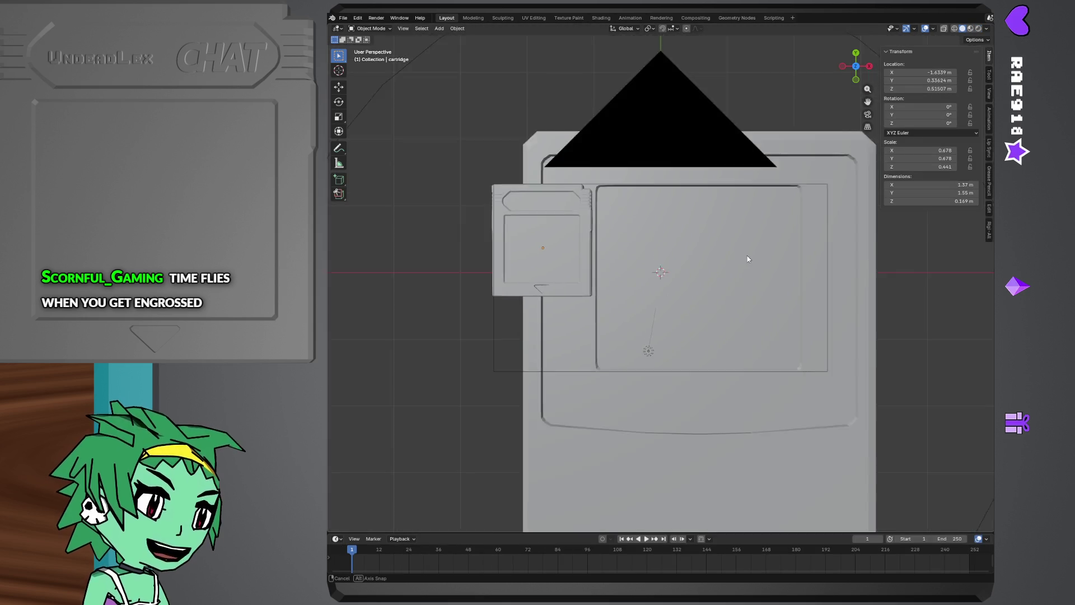
mouse_move(723, 277)
middle_down()
mouse_move(749, 238)
mouse_move(696, 232)
middle_up()
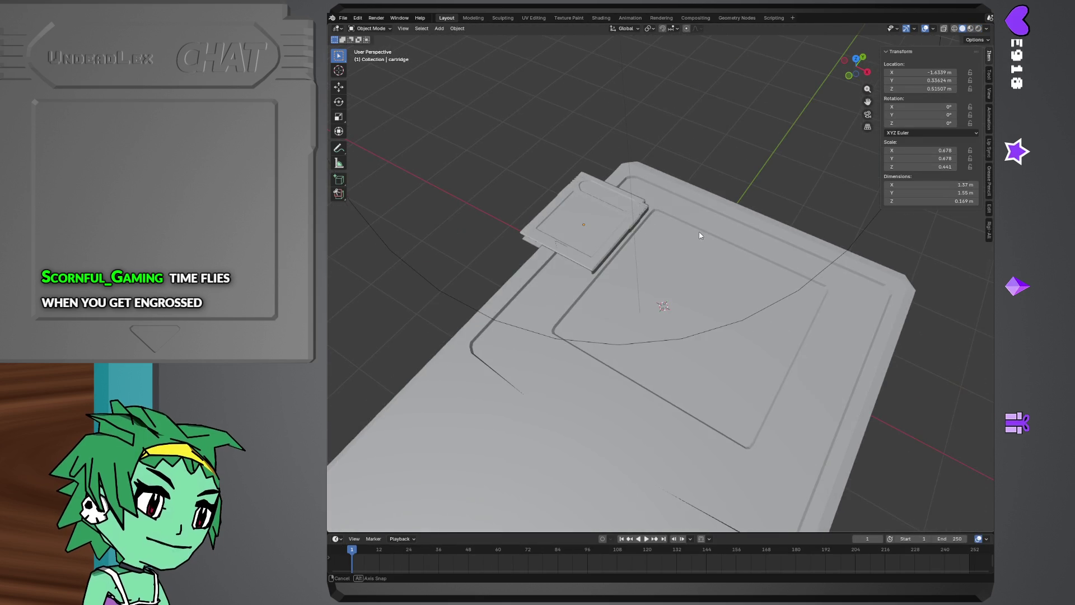
key(z)
click(696, 280)
mouse_move(697, 281)
middle_down()
mouse_move(637, 193)
mouse_move(565, 152)
mouse_move(598, 263)
mouse_move(581, 210)
mouse_move(593, 194)
mouse_move(599, 207)
mouse_move(589, 174)
middle_up()
scroll(588, 175, up, 3)
mouse_move(602, 216)
middle_down()
mouse_move(508, 228)
mouse_move(523, 263)
mouse_move(528, 233)
mouse_move(375, 349)
mouse_move(425, 269)
mouse_move(406, 317)
mouse_move(405, 304)
mouse_move(530, 314)
mouse_move(722, 304)
mouse_move(688, 292)
mouse_move(690, 268)
mouse_move(709, 247)
mouse_move(552, 268)
middle_up()
scroll(729, 305, up, 2)
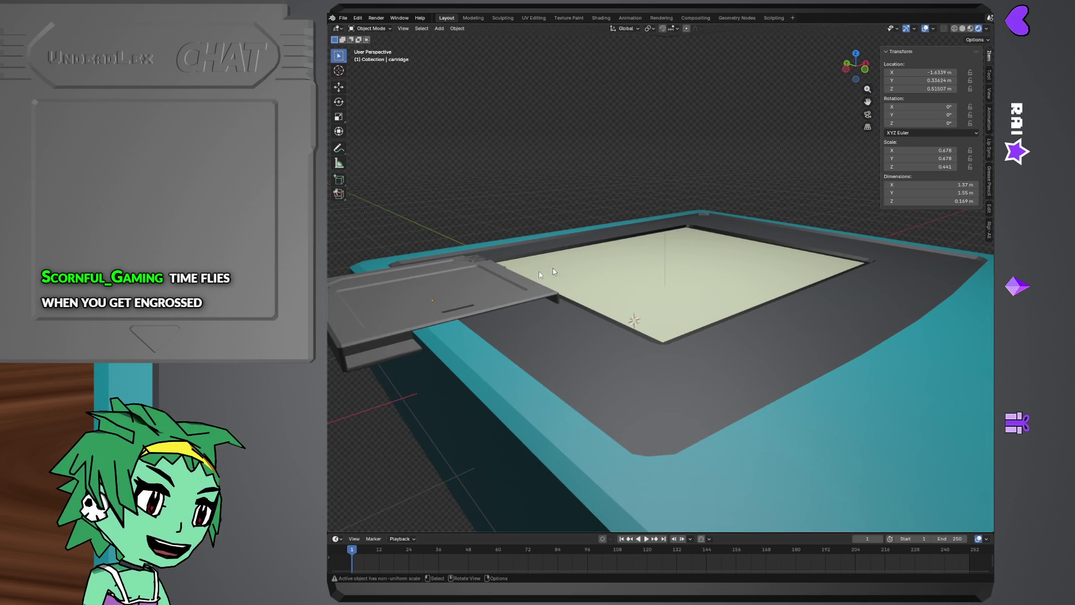
- Start lifting the cartridge vertically, then cancel so it returns into the console
click(379, 318)
key(g)
key(z)
right_click(466, 256)
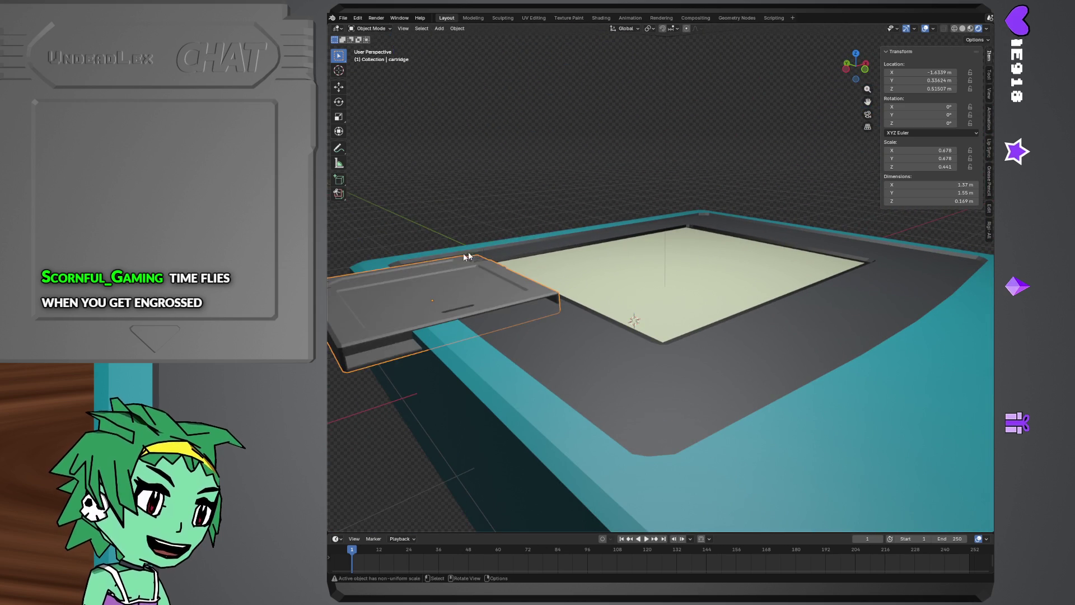
mouse_move(466, 257)
middle_down()
mouse_move(449, 295)
mouse_move(533, 290)
mouse_move(490, 223)
middle_up()
- Load the recent GBA model file, discarding the GBC scene at the save prompt
click(343, 17)
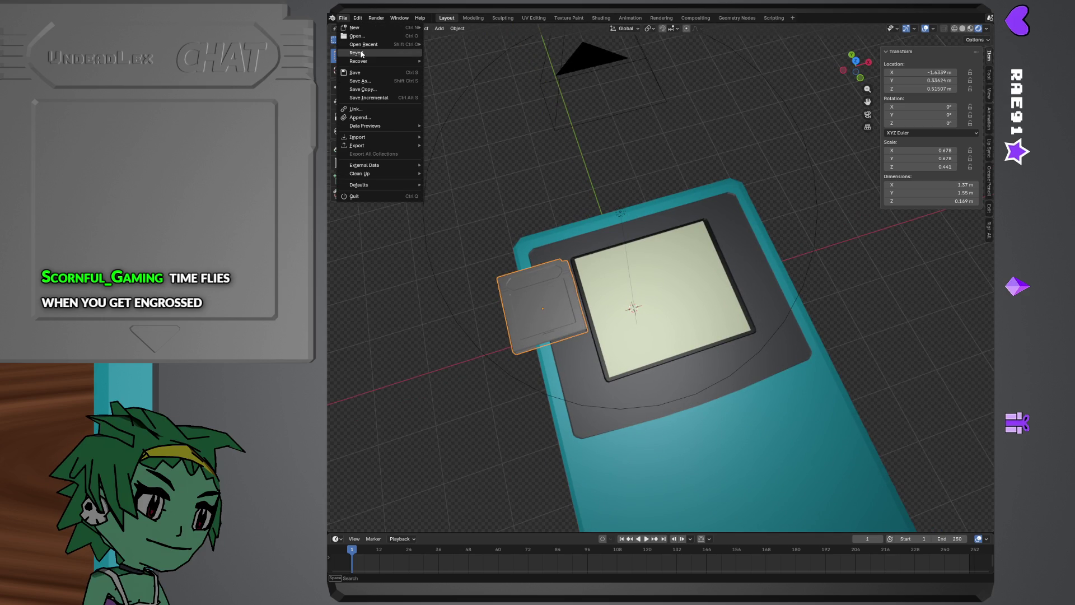
mouse_move(364, 44)
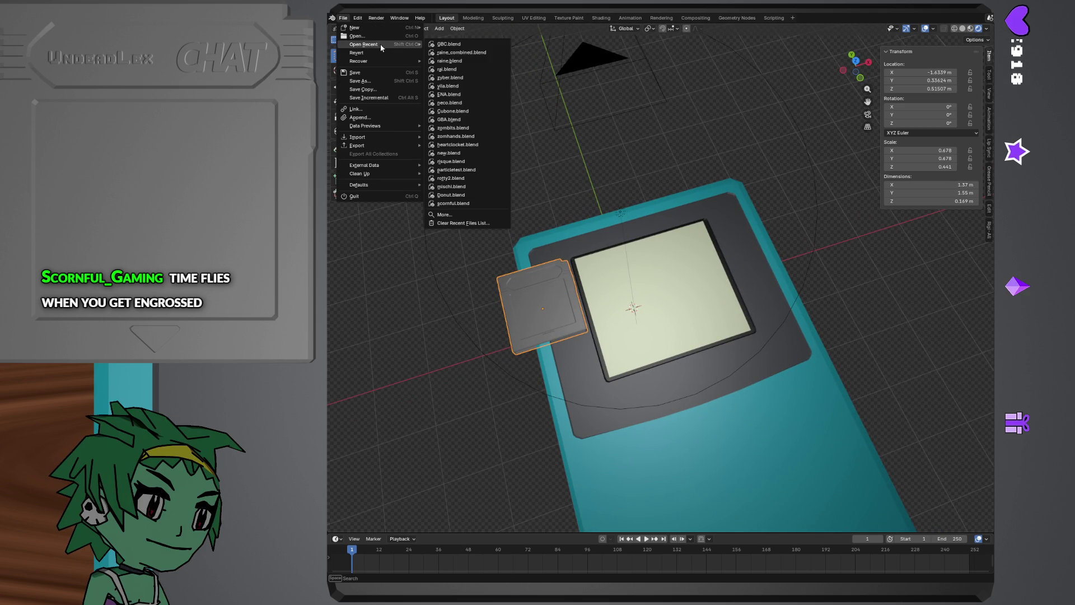
click(471, 118)
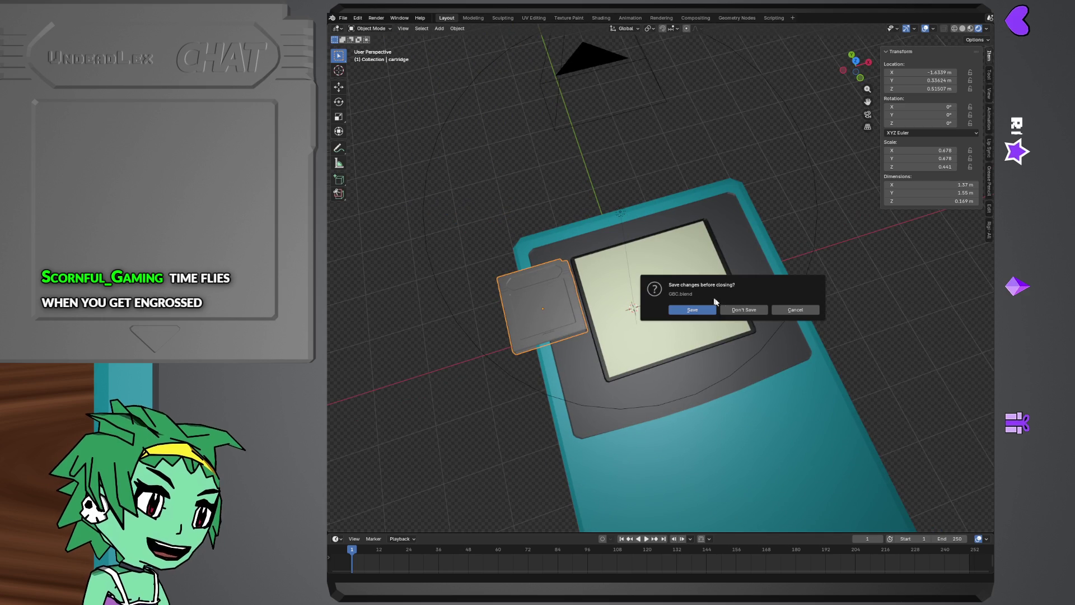
click(740, 309)
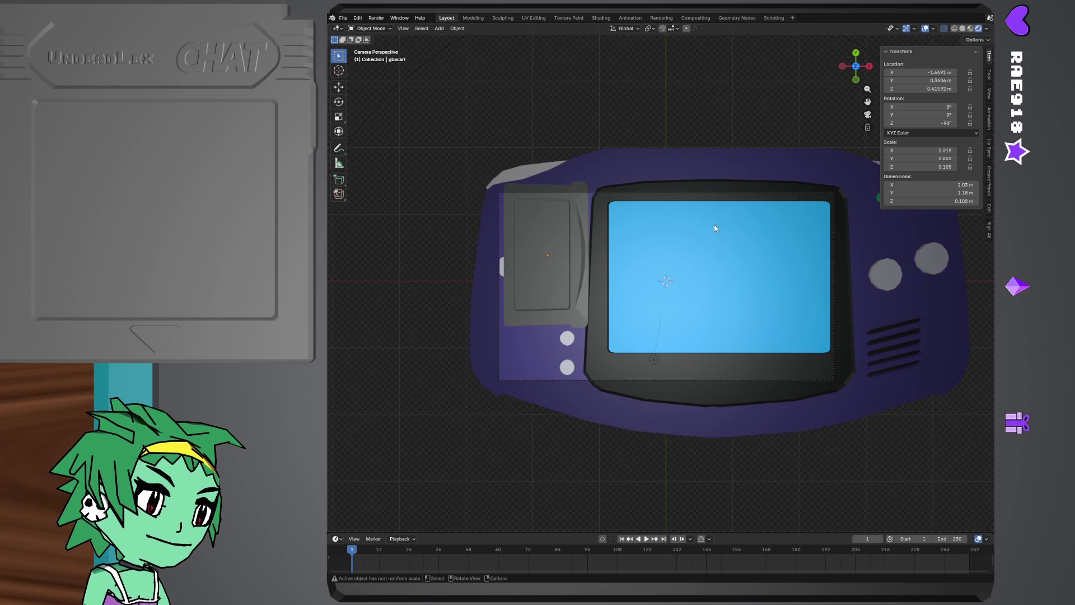
scroll(713, 227, up, 1)
scroll(660, 233, up, 2)
mouse_move(660, 233)
shift+middle_down()
mouse_move(619, 222)
mouse_move(594, 228)
mouse_move(636, 261)
shift+middle_up()
mouse_move(511, 259)
shift+middle_down()
mouse_move(495, 256)
mouse_move(603, 266)
mouse_move(570, 258)
mouse_move(636, 253)
shift+middle_up()
scroll(604, 263, down, 2)
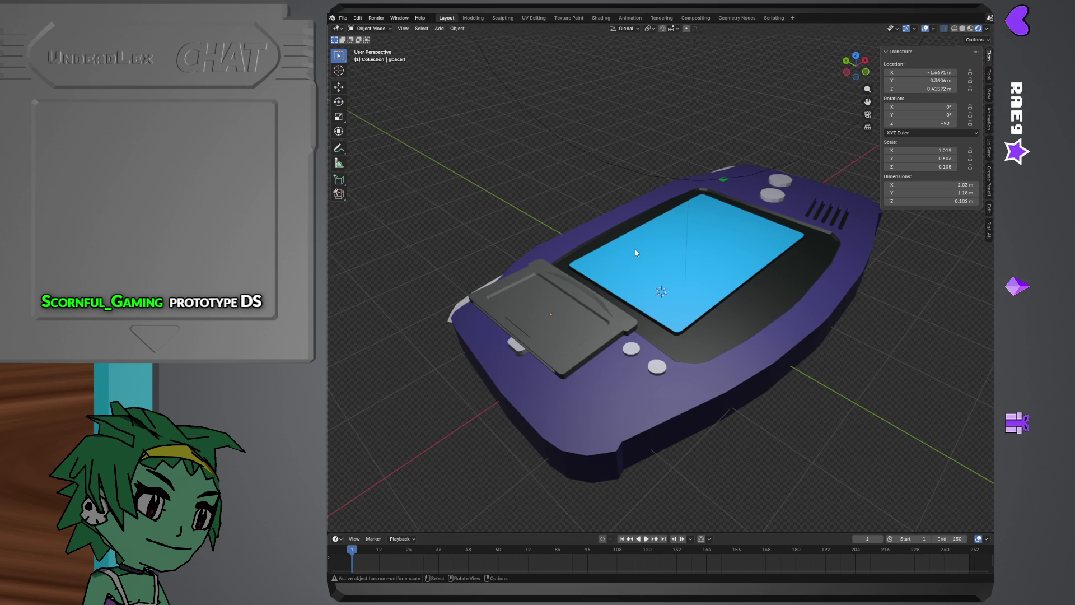
mouse_move(679, 333)
middle_down()
mouse_move(478, 291)
mouse_move(441, 301)
mouse_move(702, 299)
middle_up()
scroll(701, 299, up, 4)
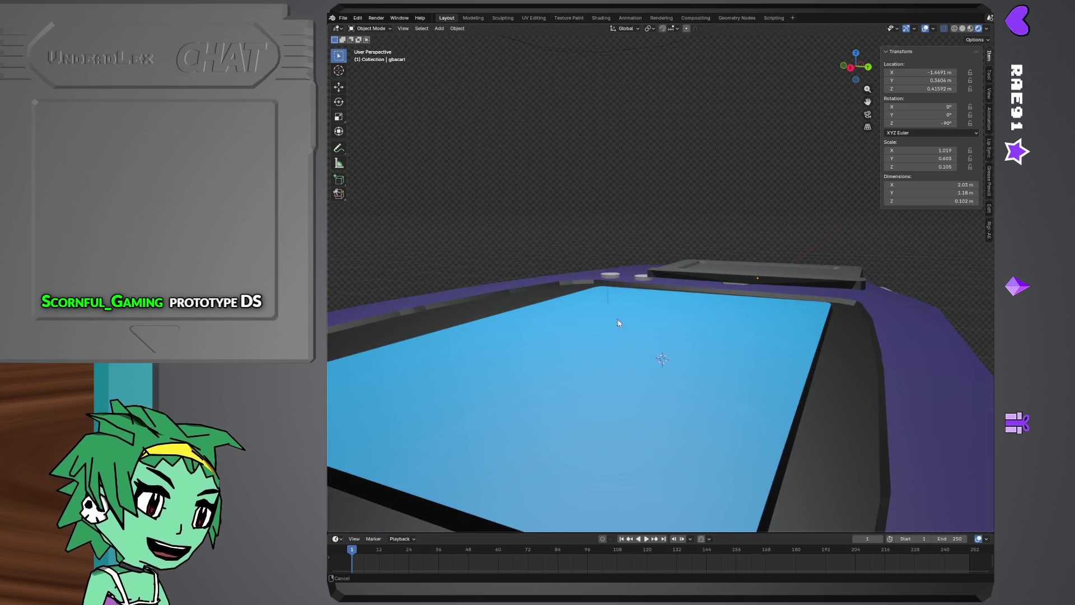
mouse_move(617, 320)
middle_down()
mouse_move(759, 368)
mouse_move(653, 377)
mouse_move(706, 344)
mouse_move(731, 346)
mouse_move(677, 348)
mouse_move(638, 335)
middle_up()
scroll(668, 331, up, 2)
scroll(759, 367, down, 3)
click(732, 346)
key(g)
key(z)
click(635, 211)
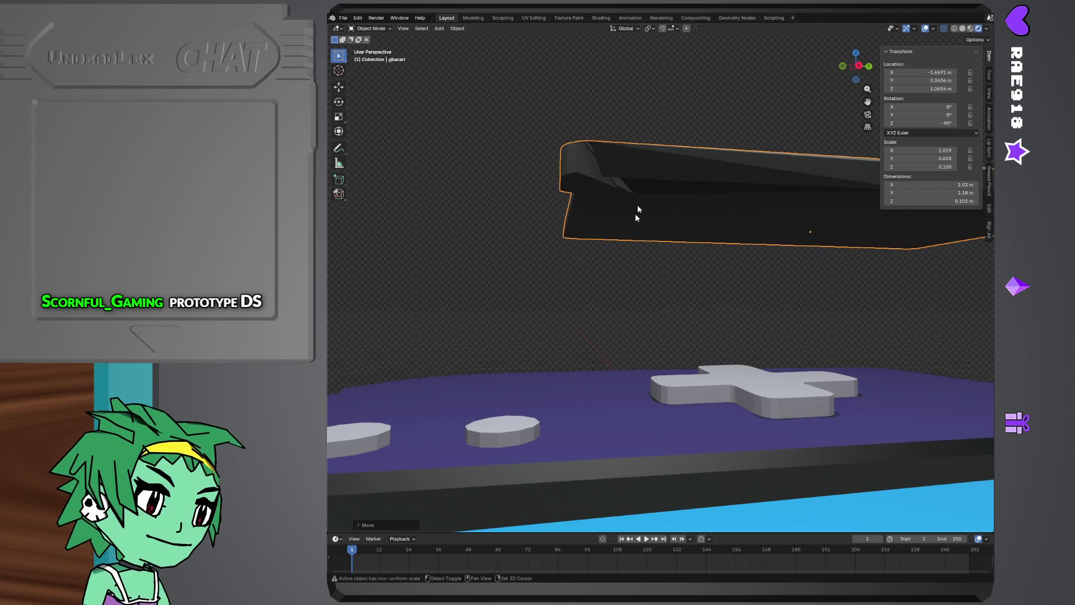
mouse_move(636, 211)
middle_down()
mouse_move(596, 291)
mouse_move(759, 252)
mouse_move(658, 291)
mouse_move(697, 264)
mouse_move(748, 261)
mouse_move(761, 264)
mouse_move(727, 280)
mouse_move(759, 272)
mouse_move(750, 271)
mouse_move(775, 288)
mouse_move(724, 260)
mouse_move(720, 244)
mouse_move(710, 351)
mouse_move(634, 308)
mouse_move(644, 329)
mouse_move(675, 311)
mouse_move(542, 287)
middle_up()
key(z)
click(716, 263)
key(Tab)
key(Tab)
- Show the purple GBA in Material Preview shading and tilt the view of it
key(z)
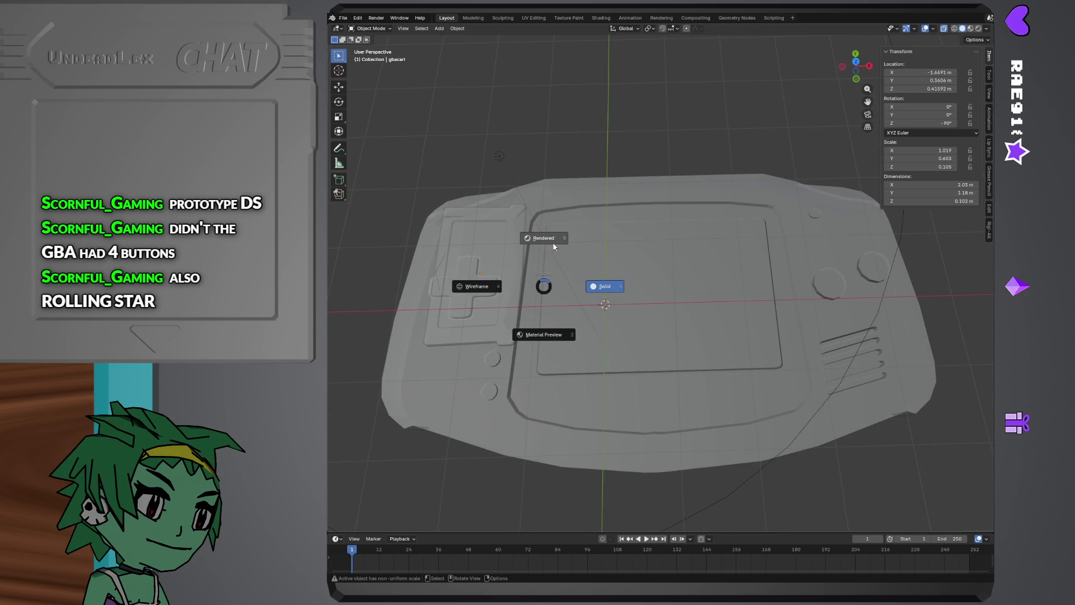
click(556, 245)
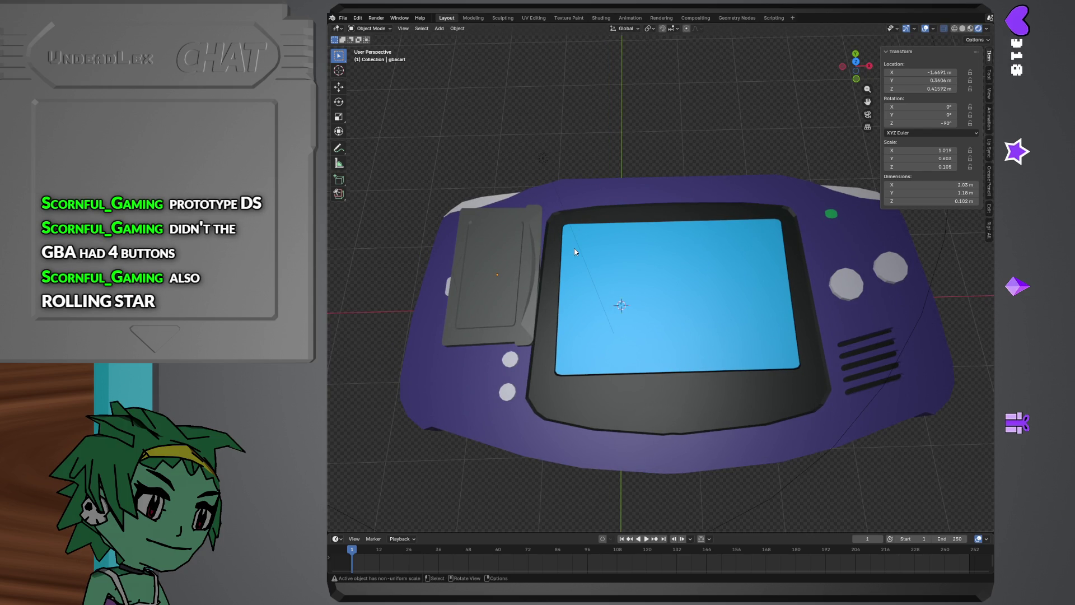
middle_drag(516, 276, 511, 288)
key(x)
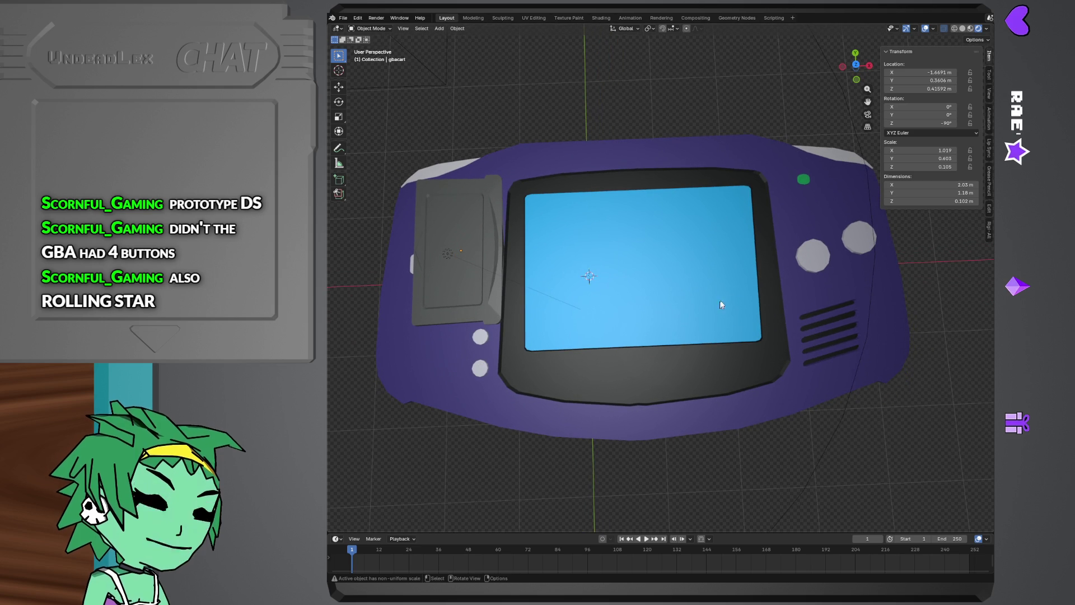
mouse_move(756, 312)
middle_down()
mouse_move(681, 328)
mouse_move(494, 276)
middle_up()
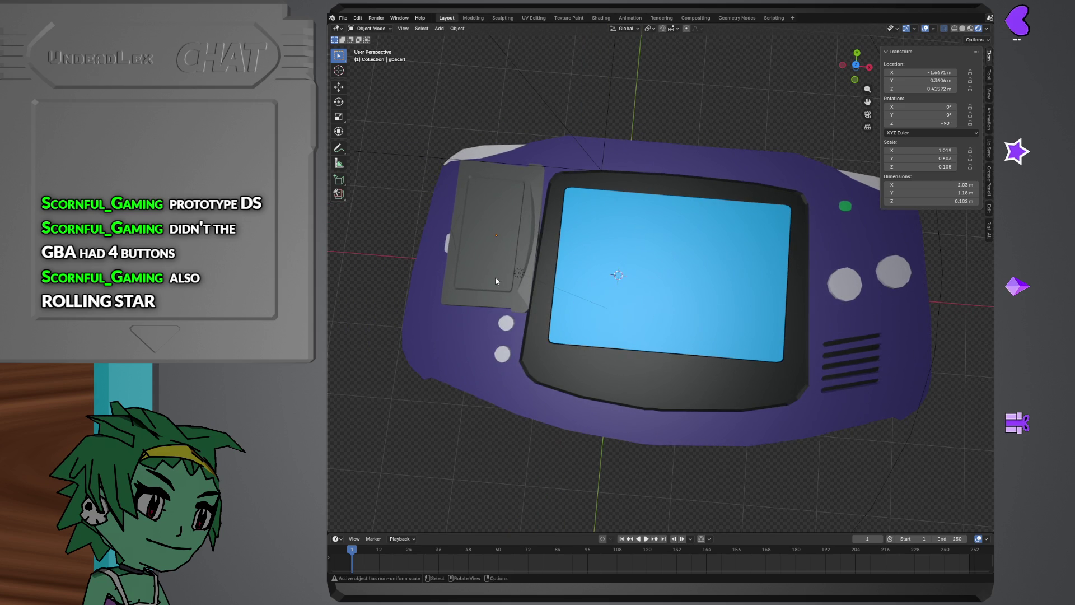
- Slide the cartridge along X off the GBA's left side and orbit to a low close-up
click(495, 277)
key(g)
key(x)
click(388, 234)
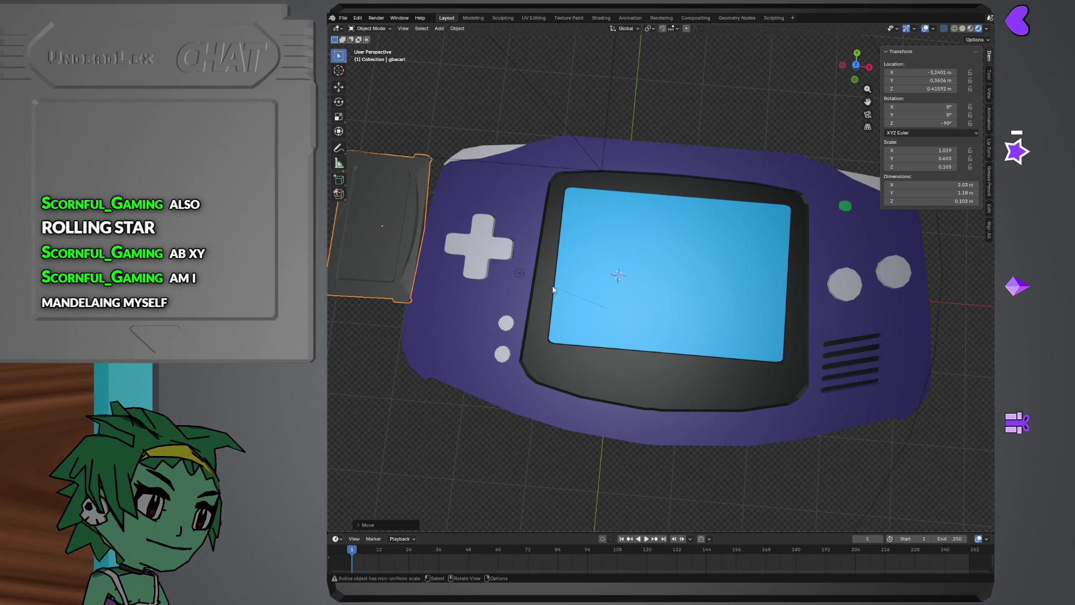
middle_drag(531, 231, 508, 218)
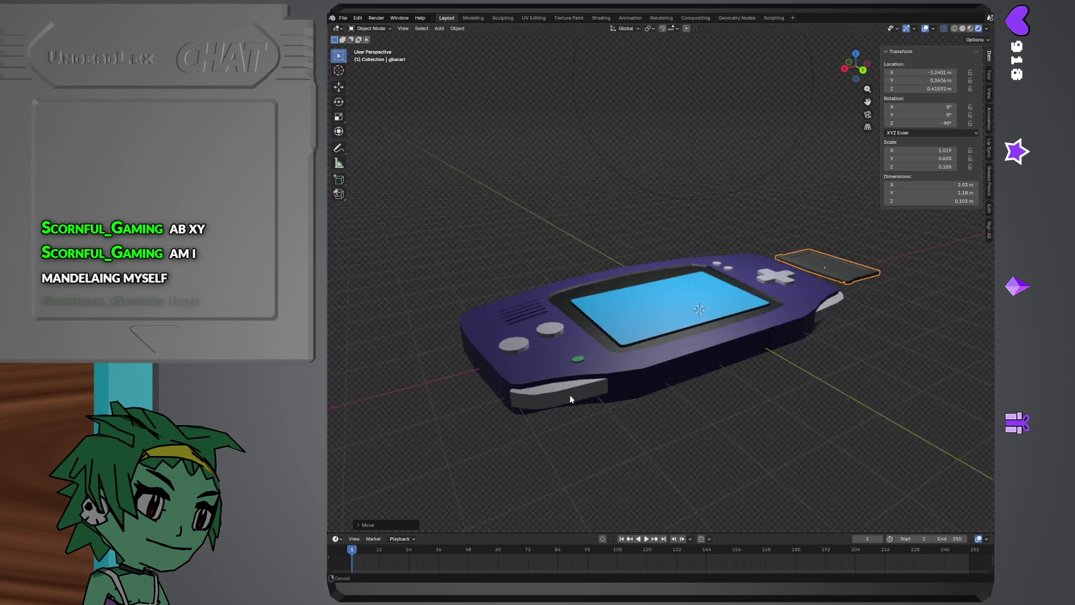
mouse_move(507, 218)
middle_down()
mouse_move(723, 379)
mouse_move(664, 328)
mouse_move(654, 412)
mouse_move(650, 316)
mouse_move(636, 331)
mouse_move(643, 350)
middle_up()
scroll(665, 328, down, 3)
scroll(649, 409, up, 2)
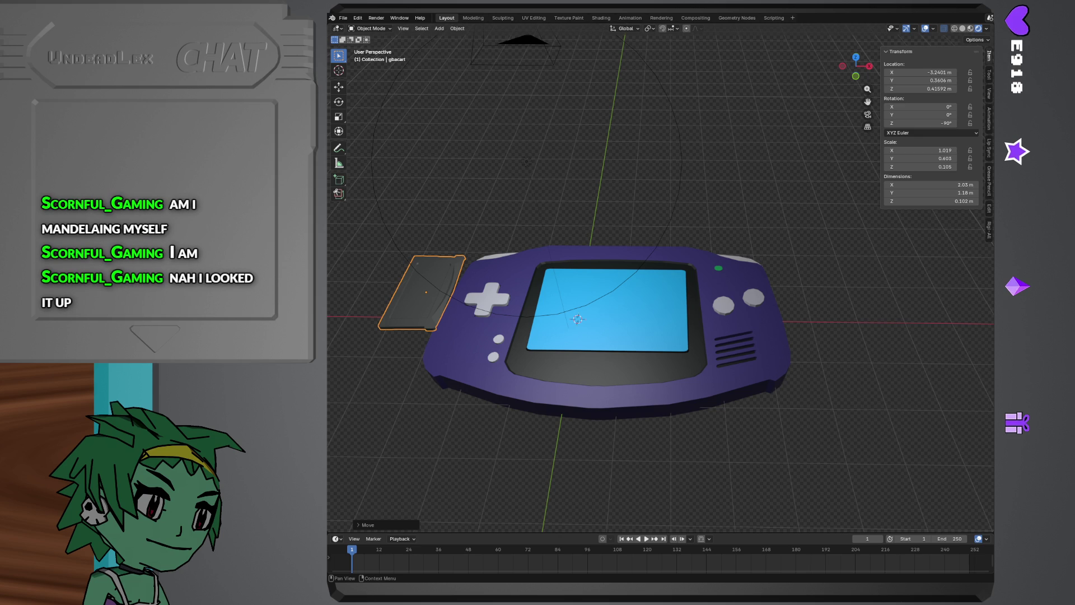
- Move the gba sp image results window aside, then minimize it to return to Blender
key(alt+Tab)
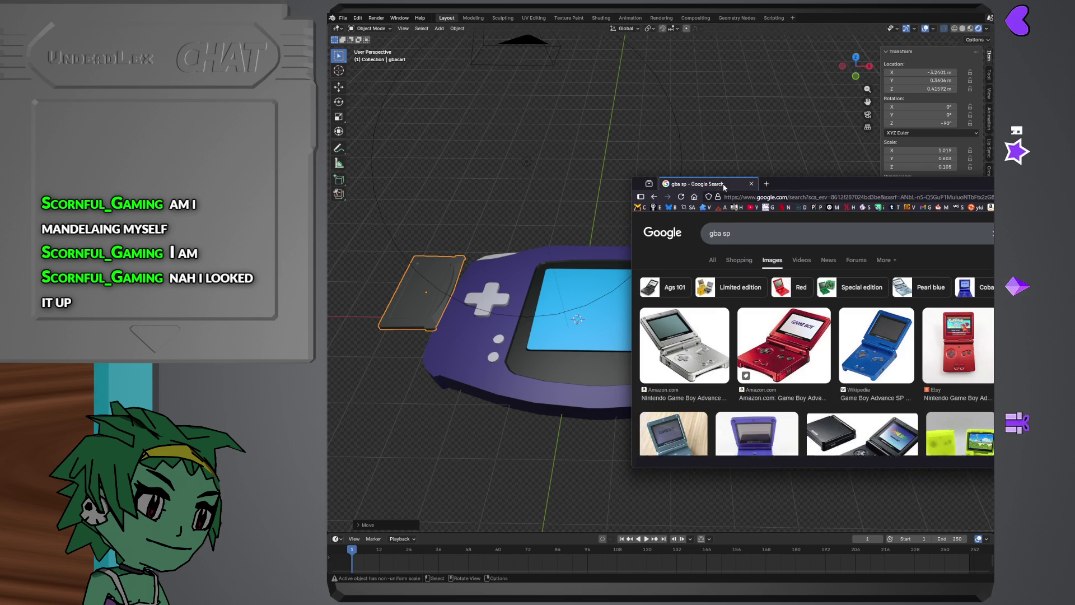
drag(991, 185, 768, 143)
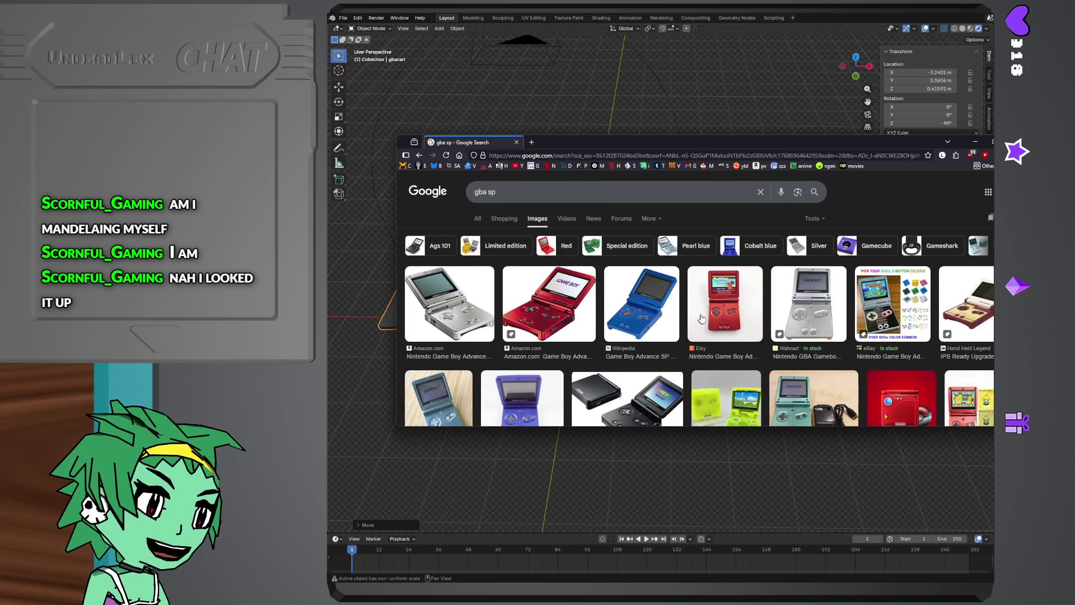
scroll(740, 317, down, 2)
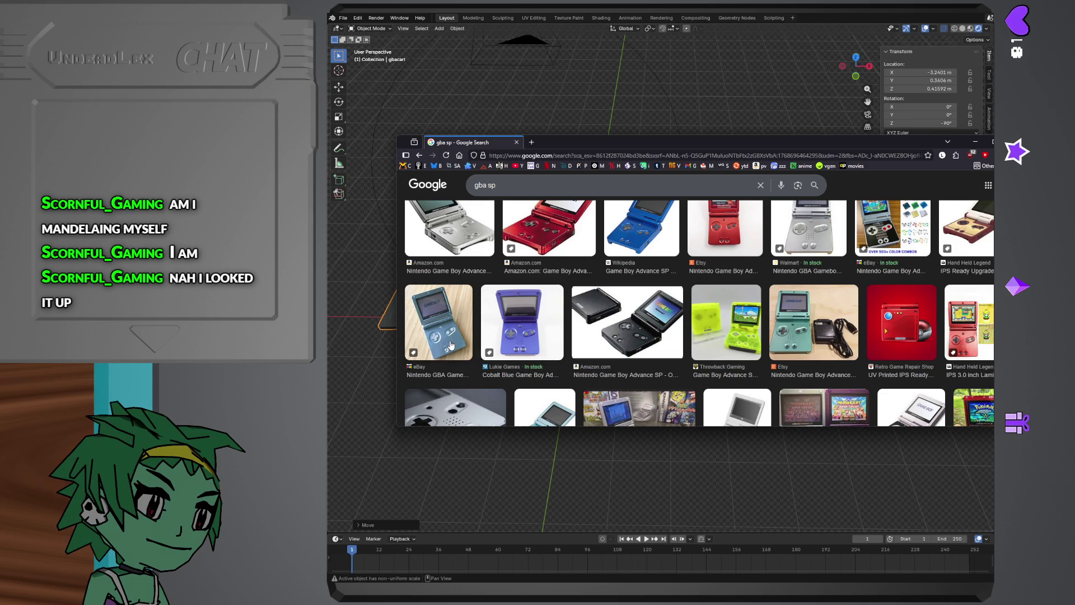
drag(862, 142, 824, 149)
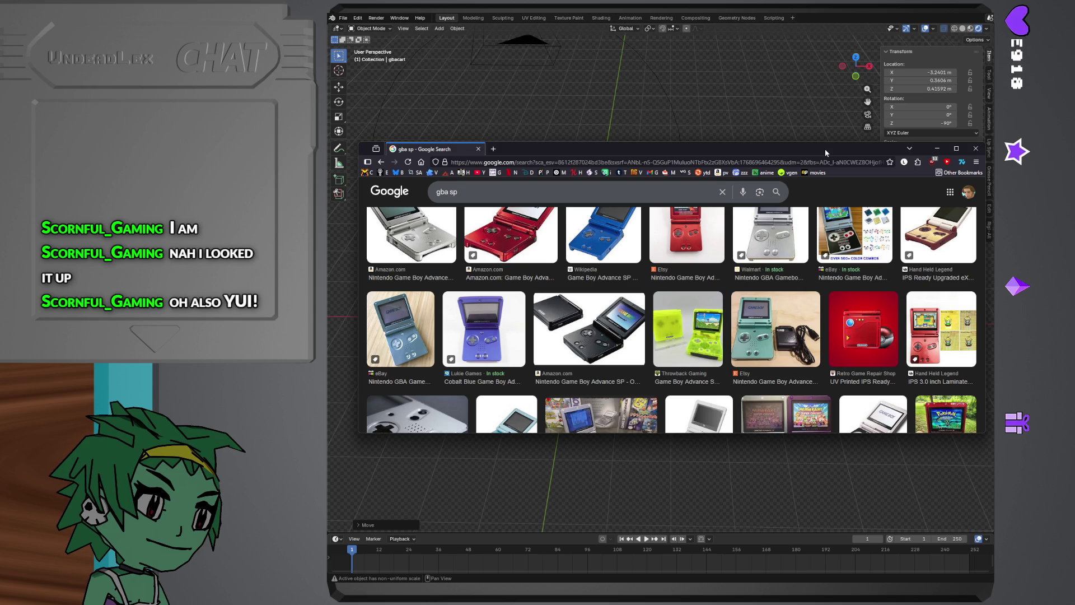
click(937, 148)
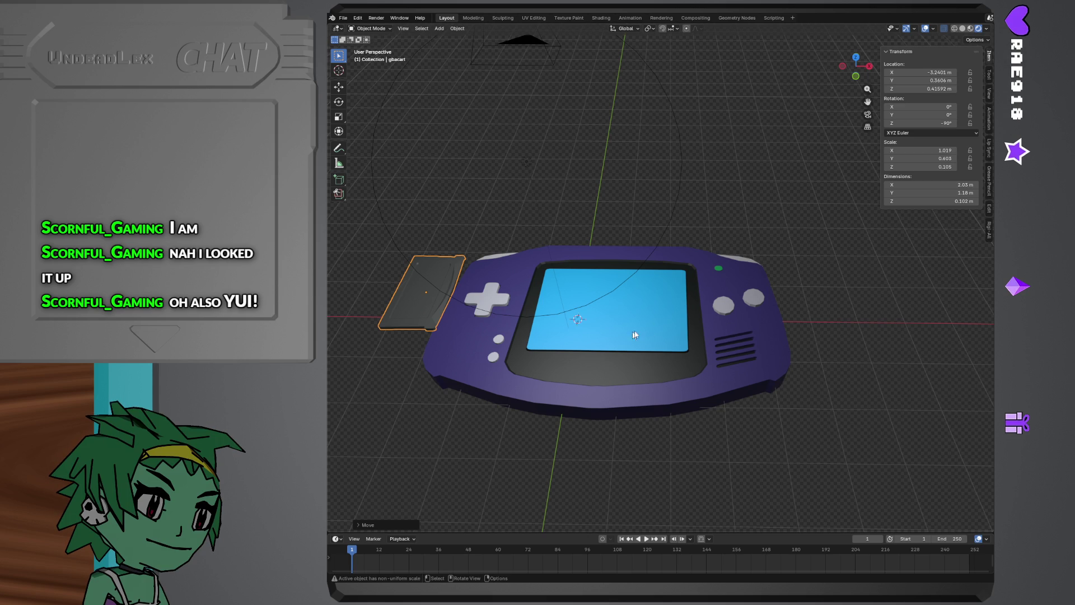
- Orbit to a top-down view of the Game Boy model
middle_drag(634, 334, 686, 308)
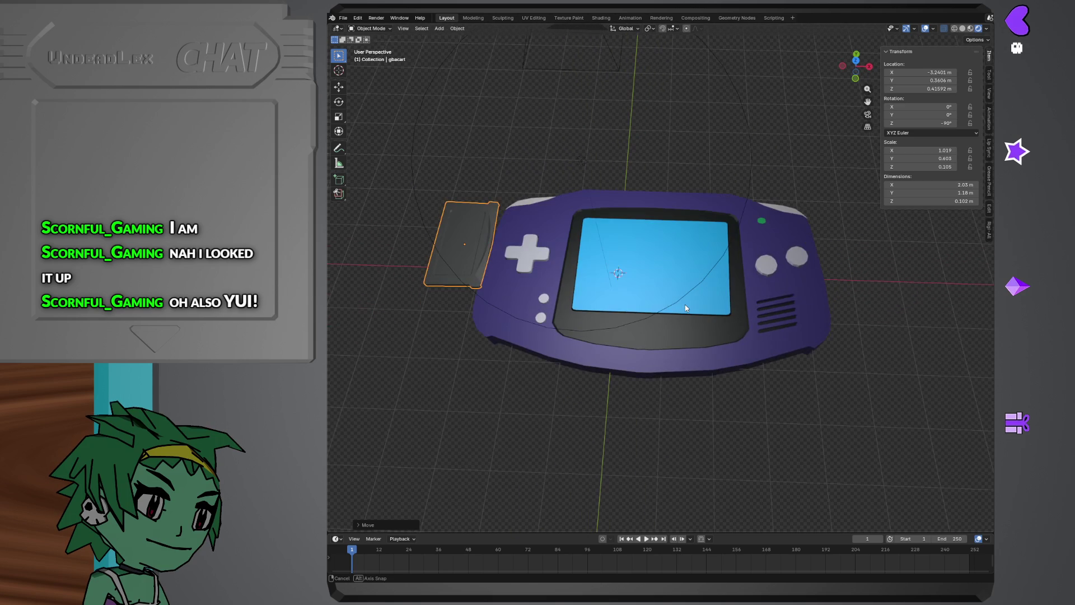
mouse_move(816, 211)
middle_down()
mouse_move(801, 259)
mouse_move(832, 250)
middle_up()
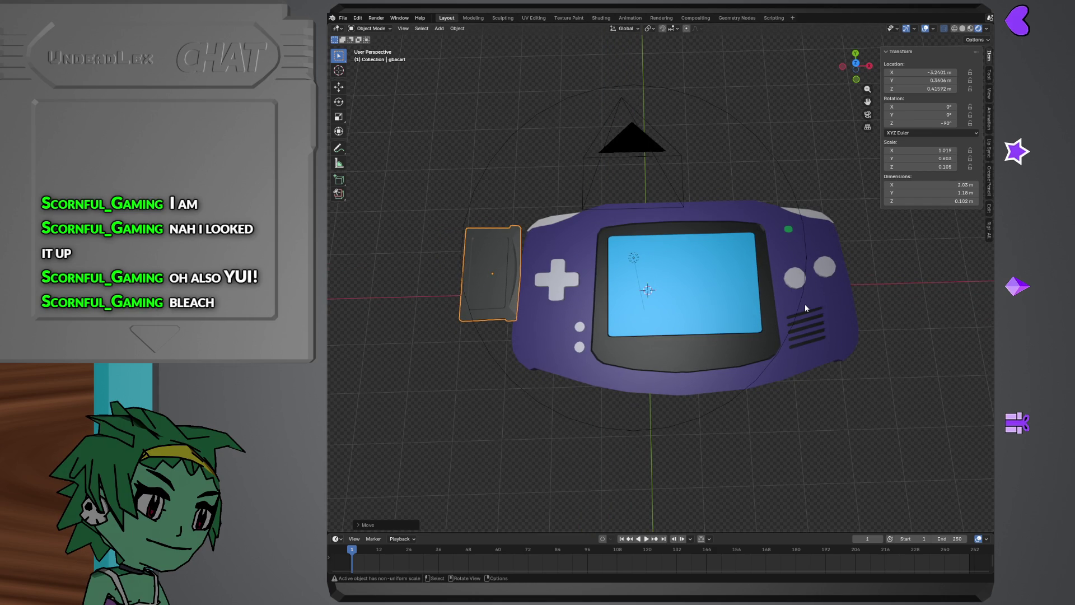
key(shift)
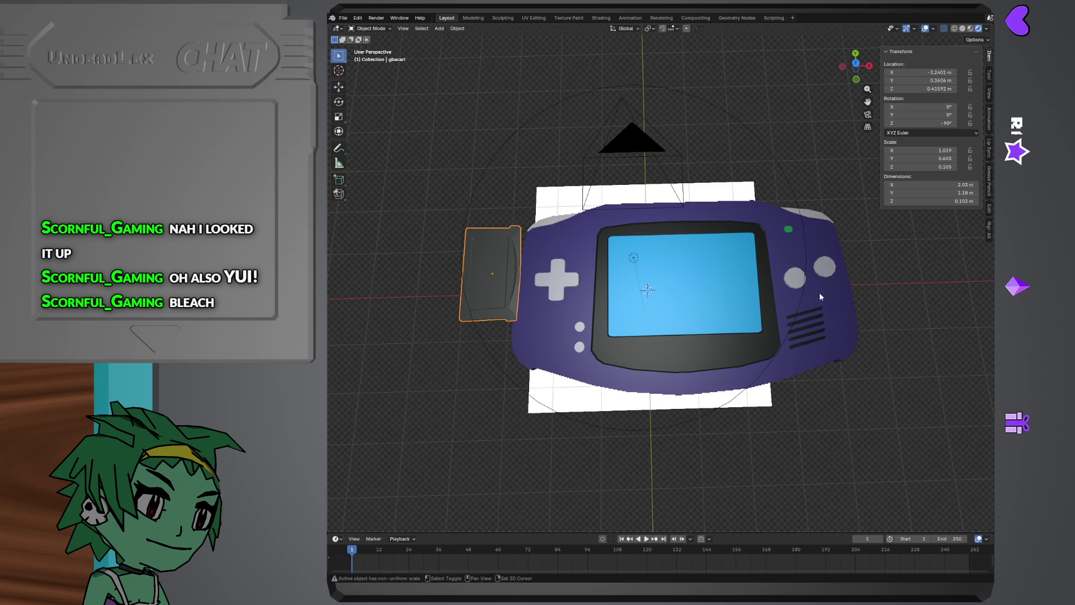
- Start moving the Game Boy body along X, then cancel so it returns to centre
click(844, 328)
key(g)
key(x)
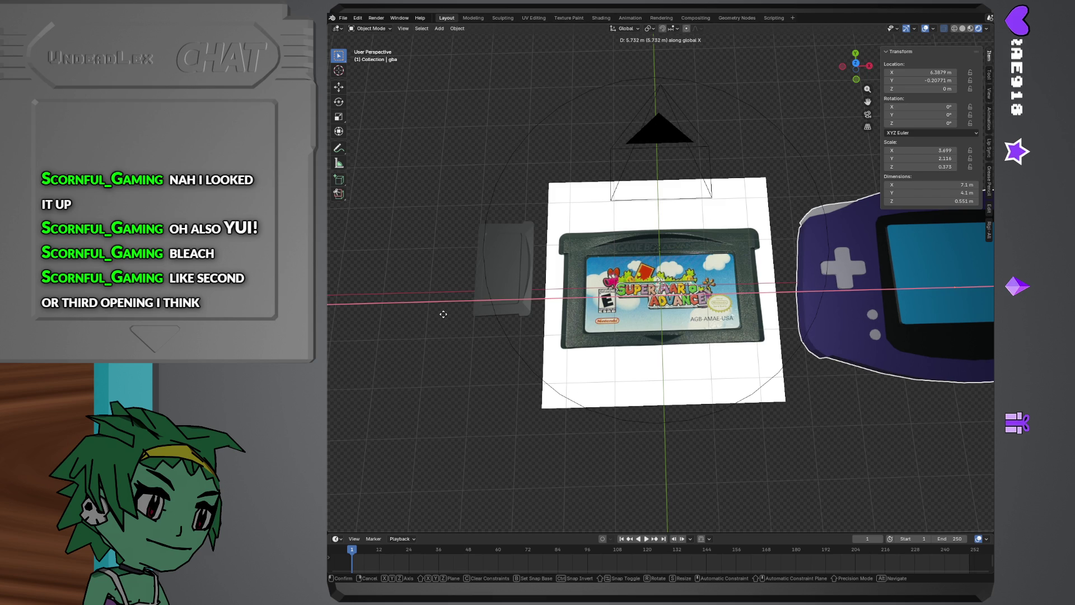
right_click(443, 314)
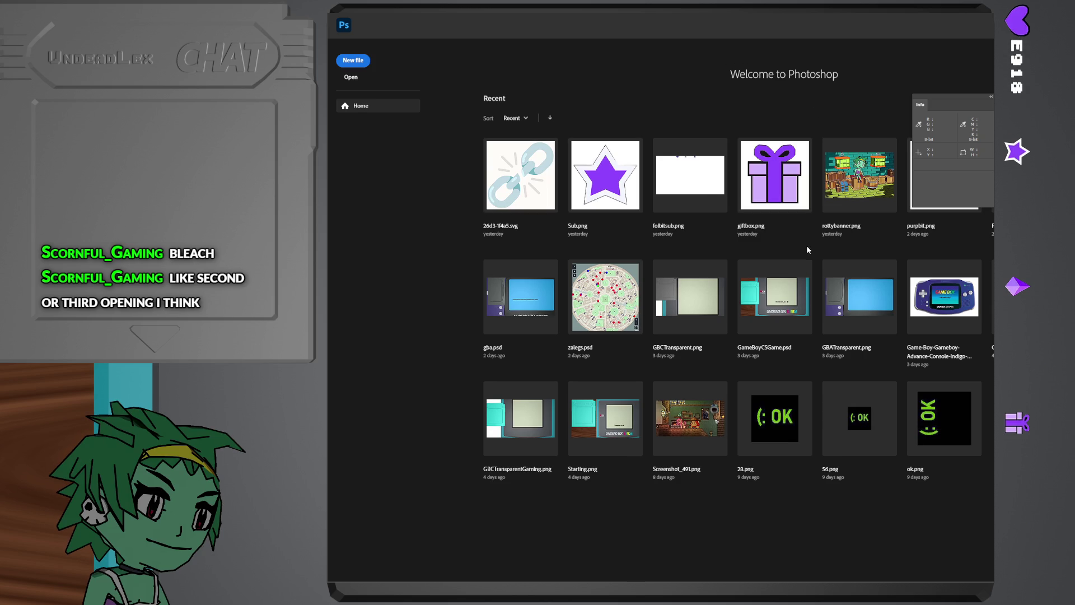
- Open GameBoyCSGame.psd from Photoshop's recent files
click(761, 309)
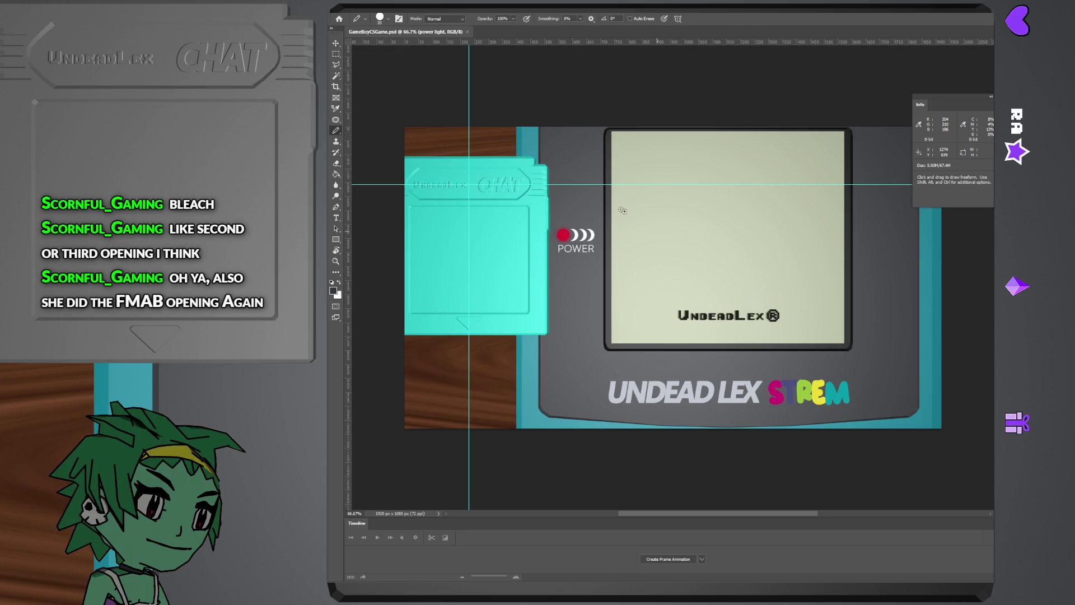
scroll(585, 209, up, 1)
key(z)
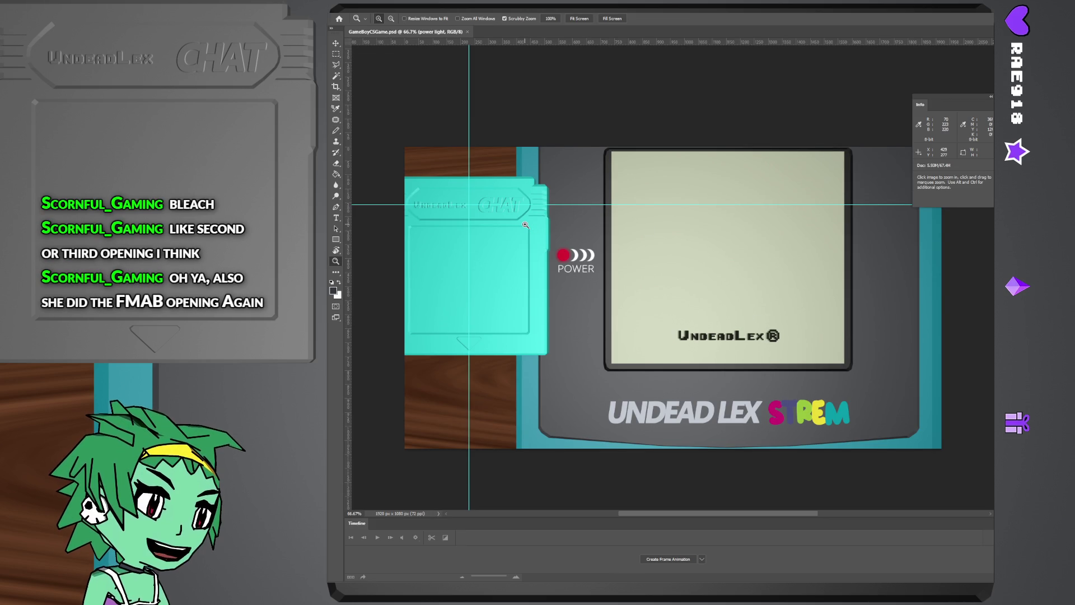
click(524, 210)
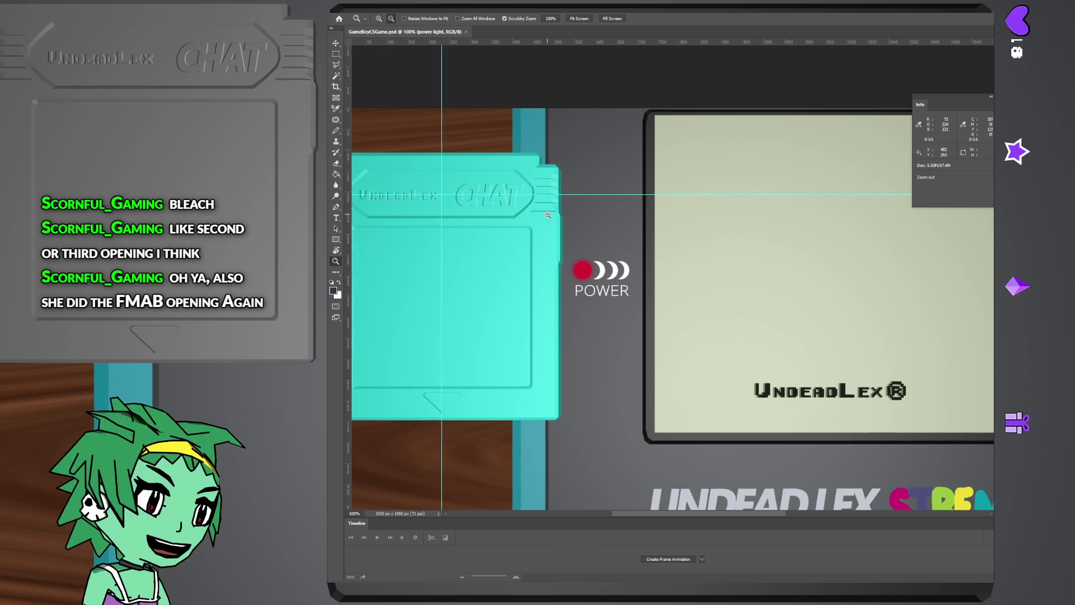
drag(536, 210, 547, 202)
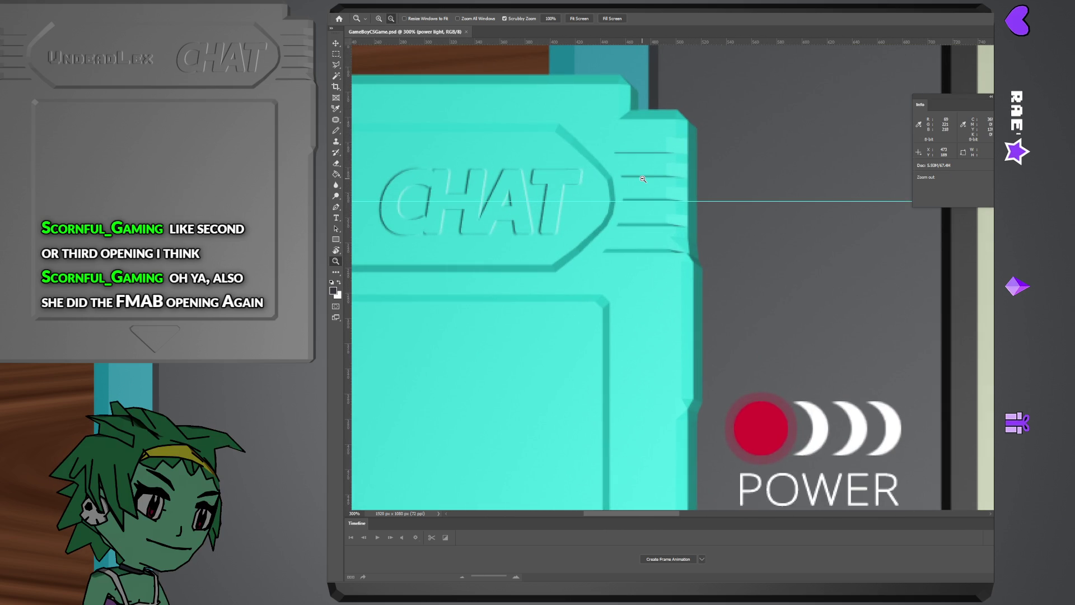
alt+scroll(571, 210, down, 2)
alt+scroll(605, 223, down, 2)
alt+scroll(636, 234, down, 1)
mouse_move(636, 233)
mouse_down()
mouse_move(564, 234)
mouse_move(659, 267)
mouse_move(630, 276)
mouse_move(632, 255)
mouse_move(653, 253)
mouse_up()
- Open GameBoyCStart.psd from Documents\Blender\streamstuff
click(346, 7)
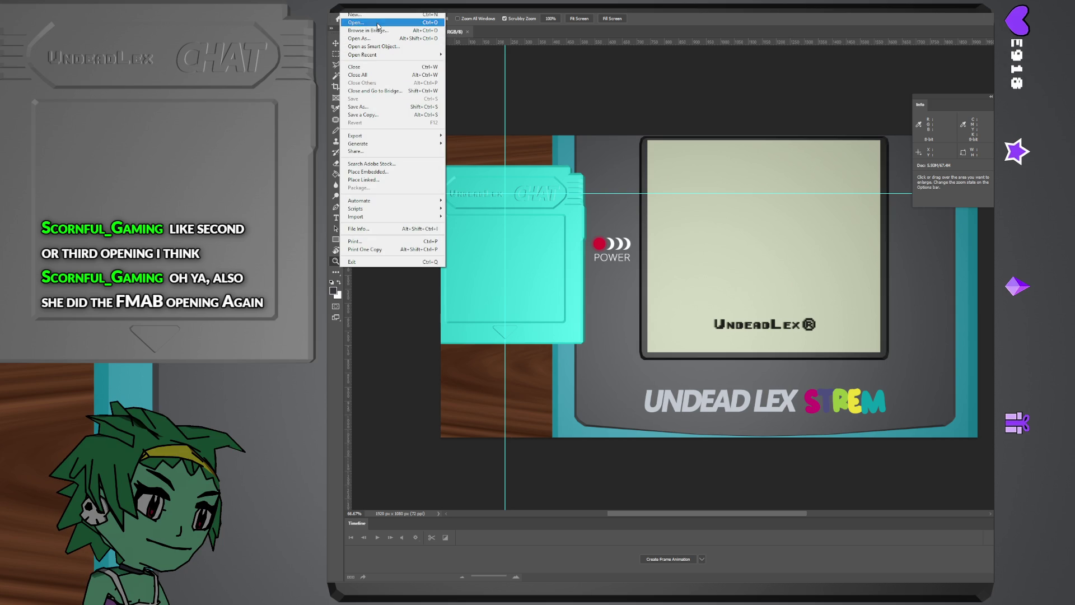
click(356, 22)
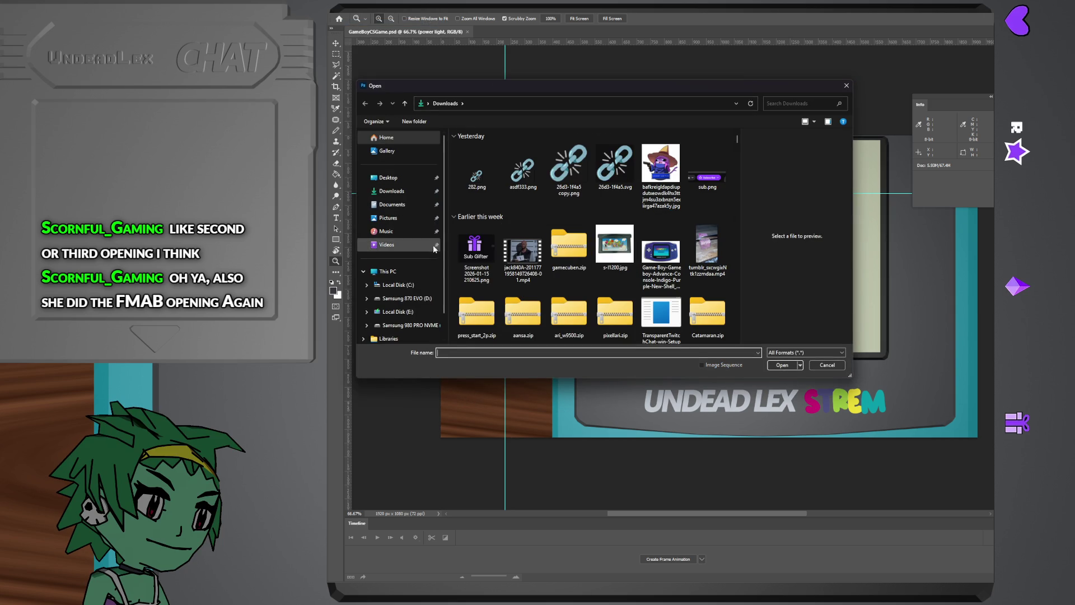
click(410, 210)
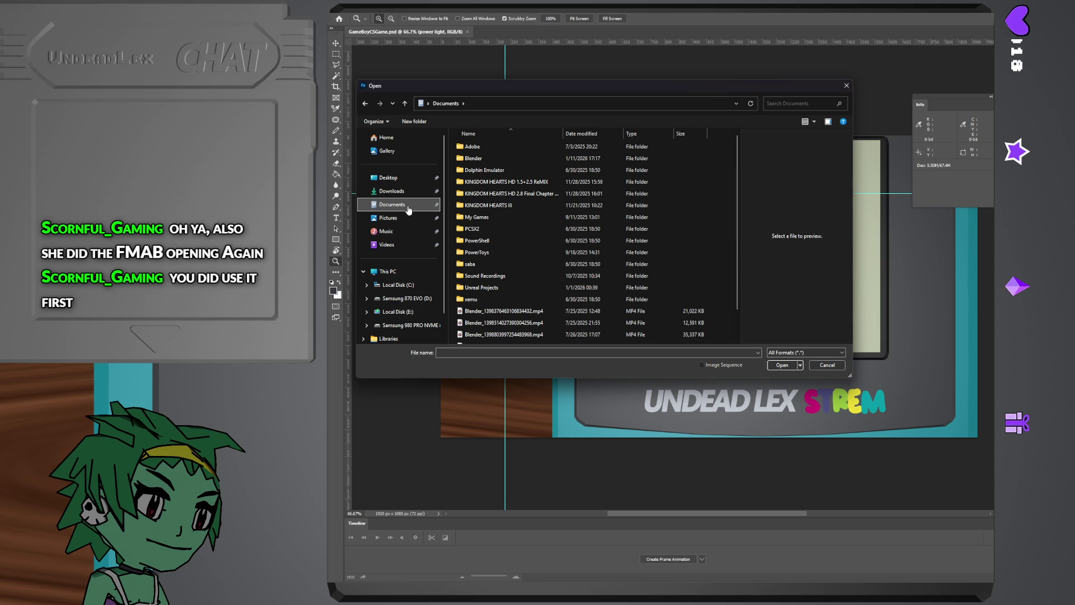
double_click(522, 157)
scroll(542, 303, down, 5)
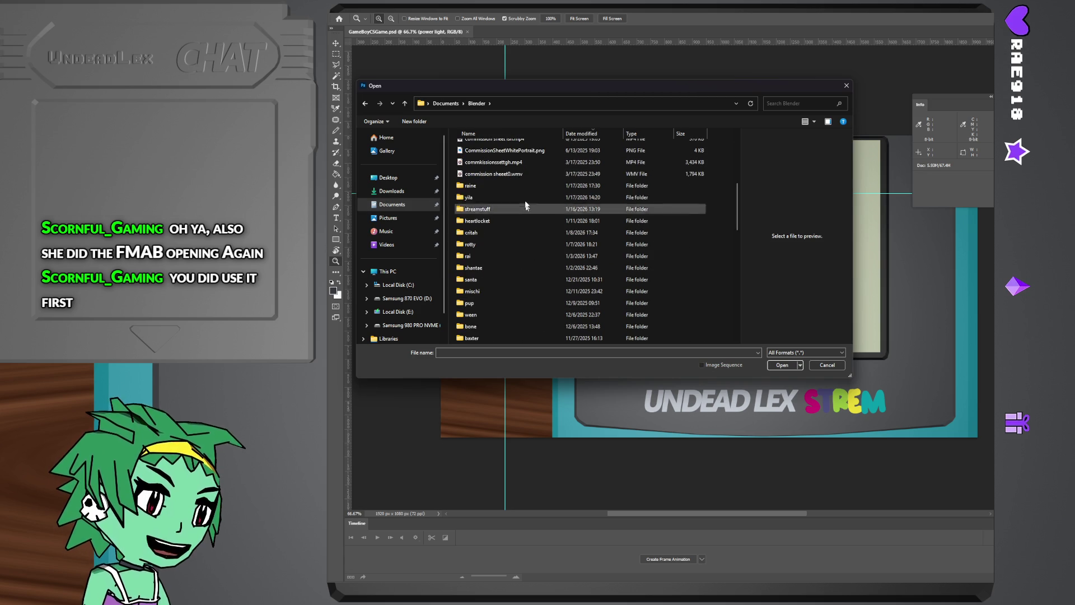
click(519, 211)
double_click(519, 211)
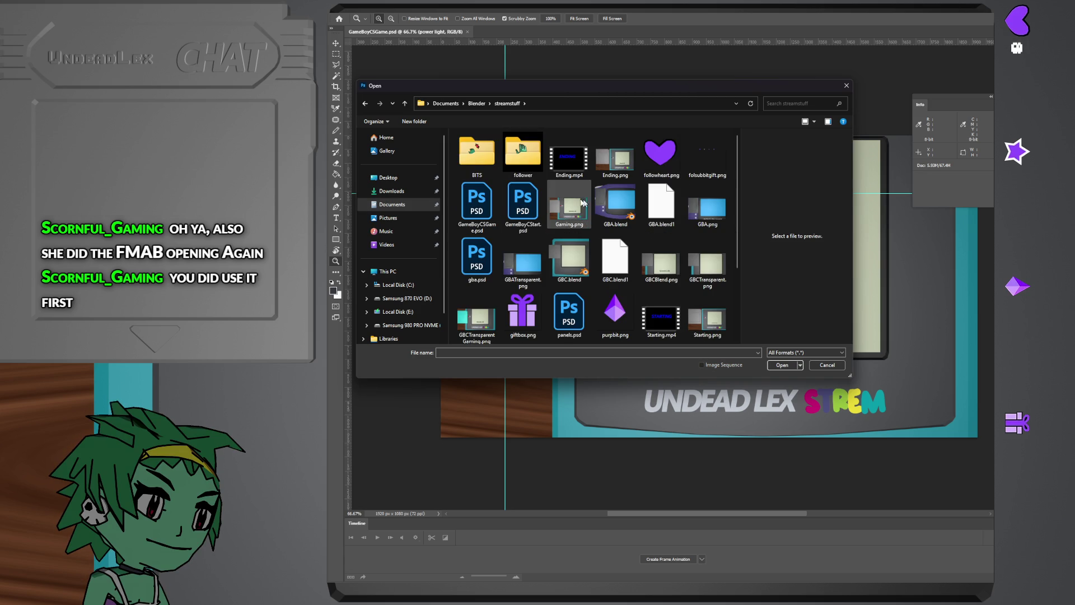
double_click(521, 207)
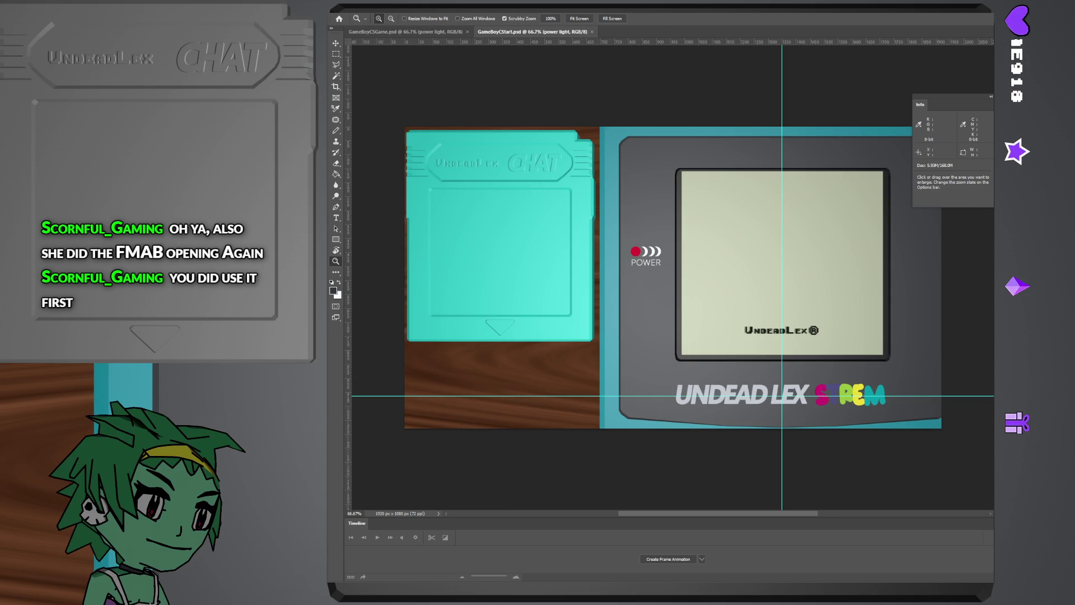
- Open GameBoyCSGame.psd and gba.psd from the same streamstuff folder
click(349, 7)
click(356, 23)
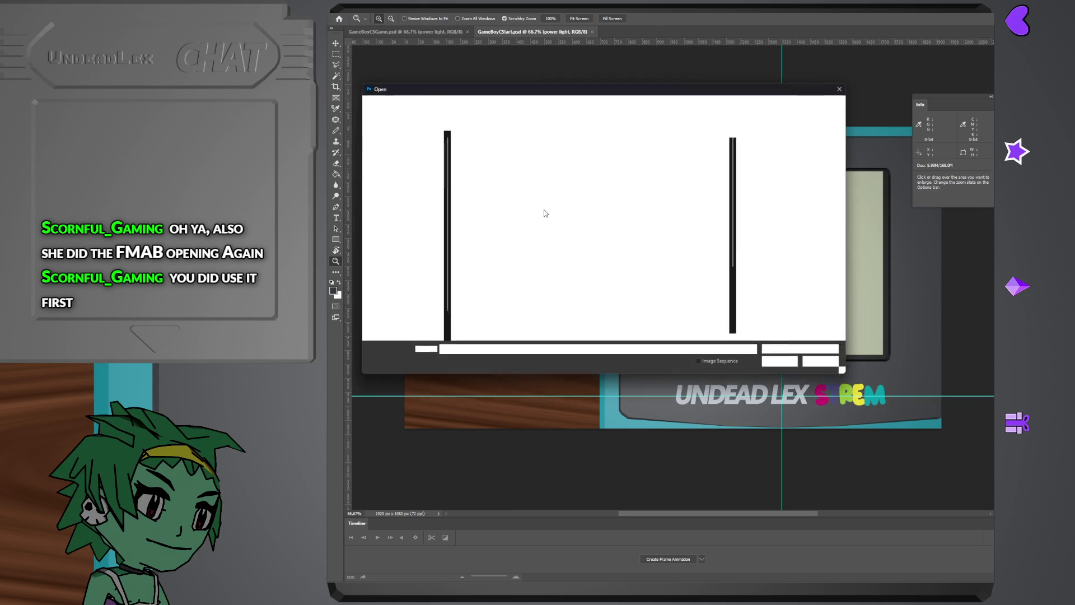
click(487, 210)
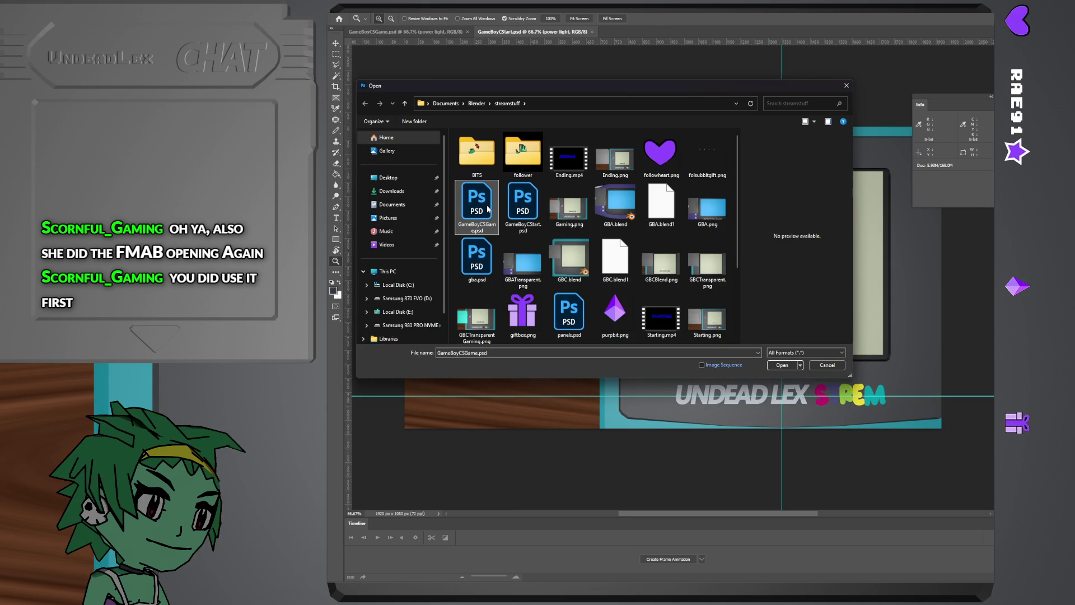
double_click(487, 209)
click(348, 8)
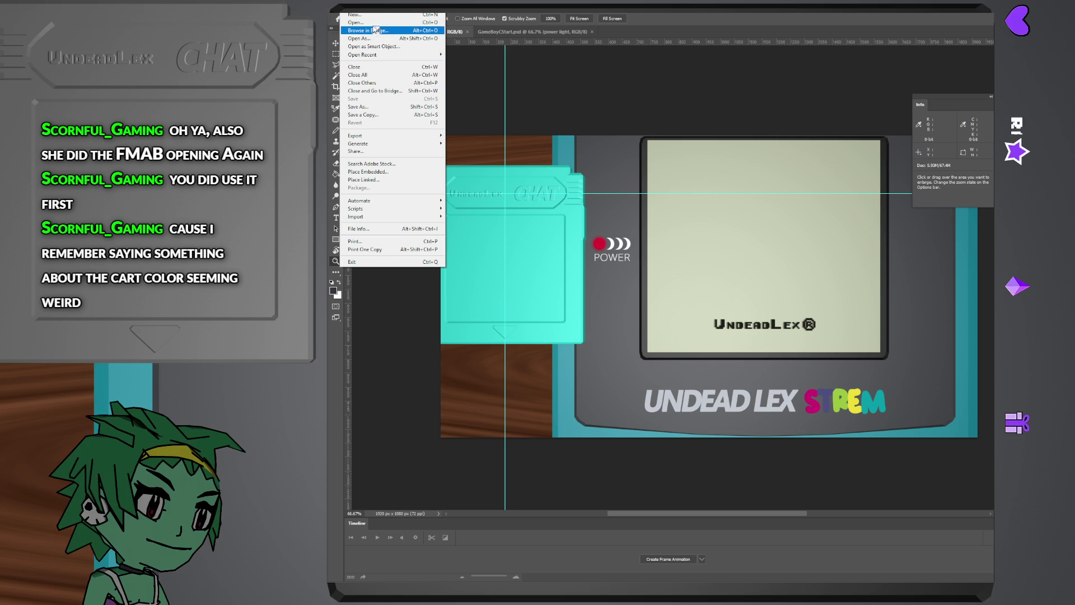
click(370, 22)
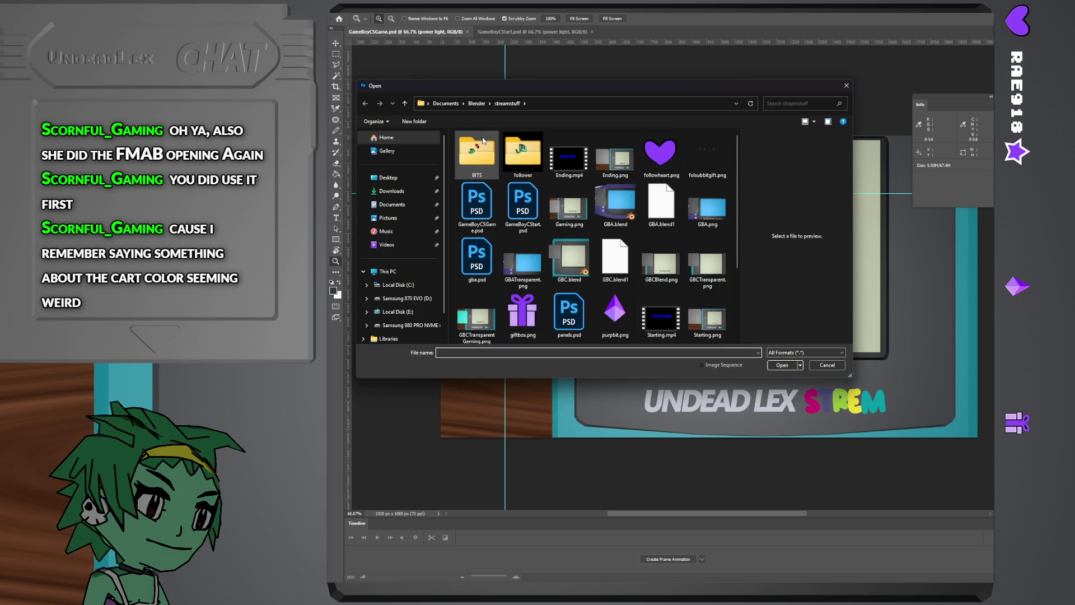
double_click(476, 256)
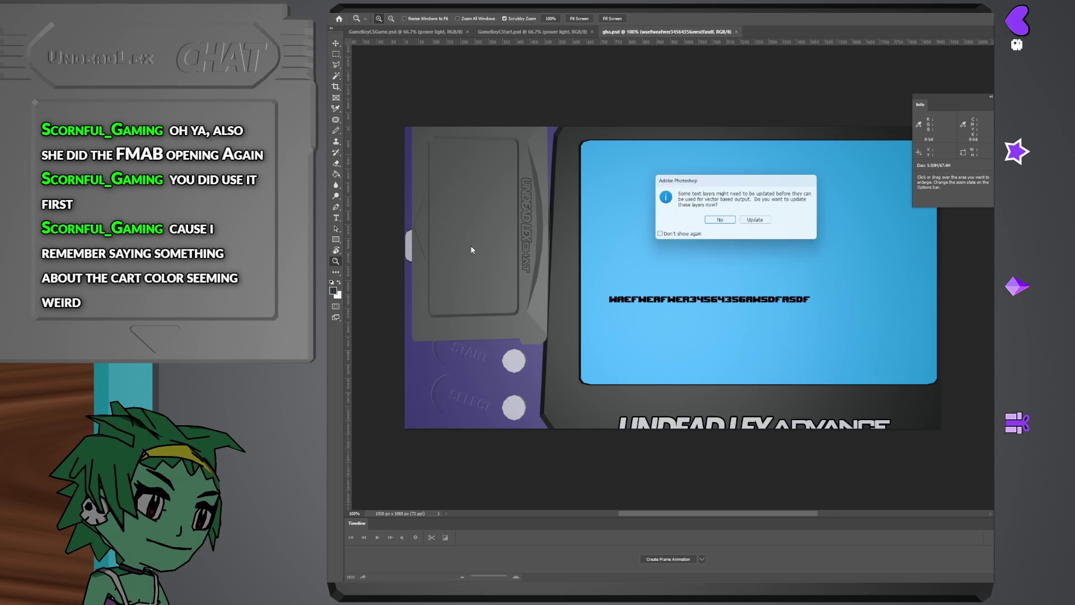
- Accept updating gba.psd's text layers and delete the placeholder text layer
click(745, 222)
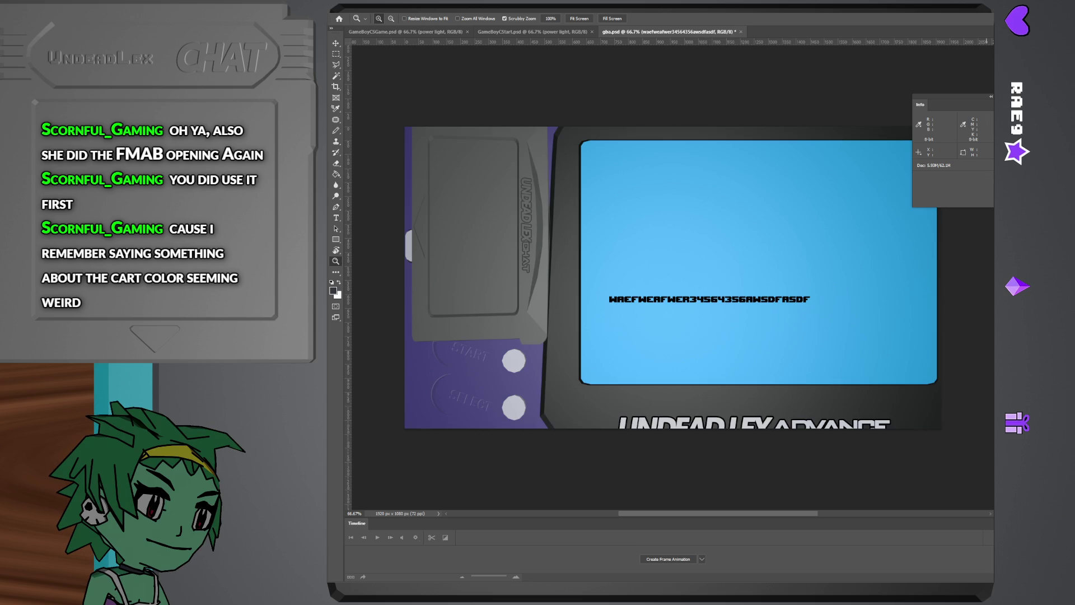
key(Delete)
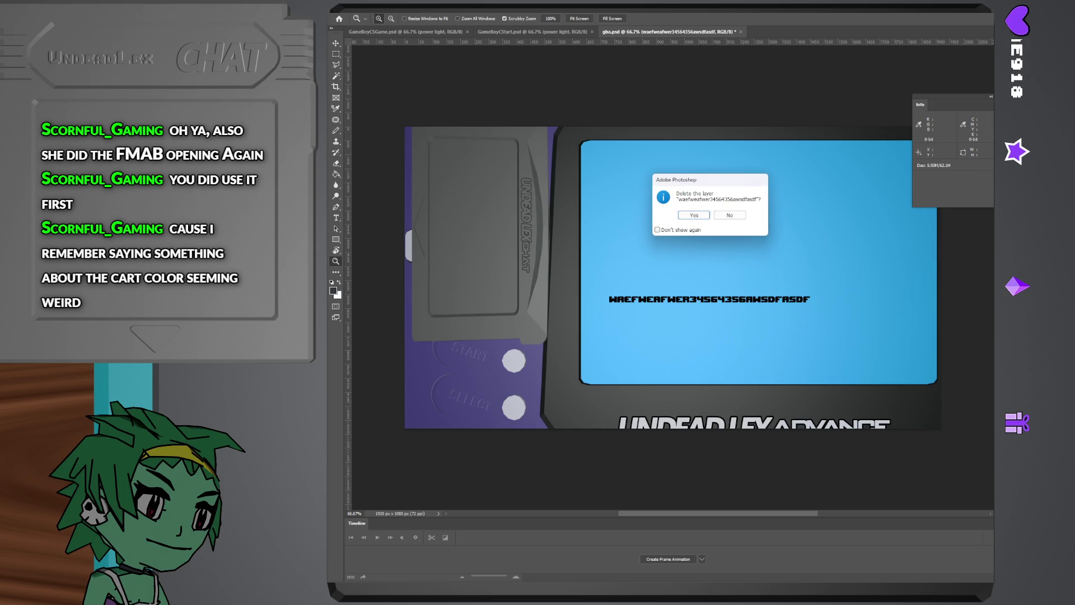
click(694, 215)
- Zoom and pan across the cartridge lettering, blue screen and START/SELECT buttons
drag(505, 183, 625, 368)
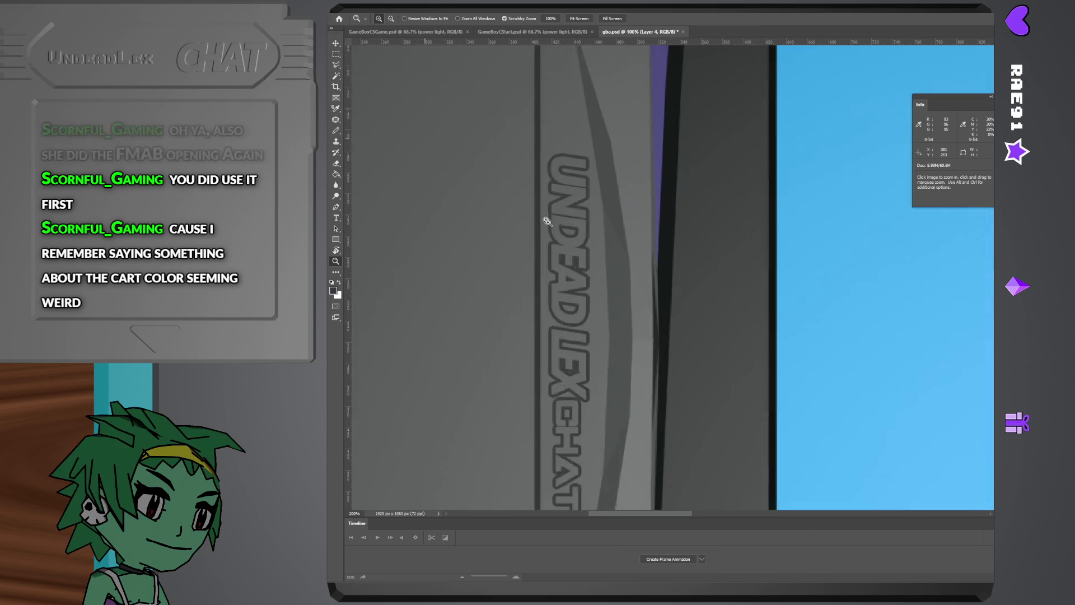
key(ctrl+1)
mouse_move(891, 471)
mouse_down()
mouse_move(577, 267)
mouse_move(591, 280)
mouse_up()
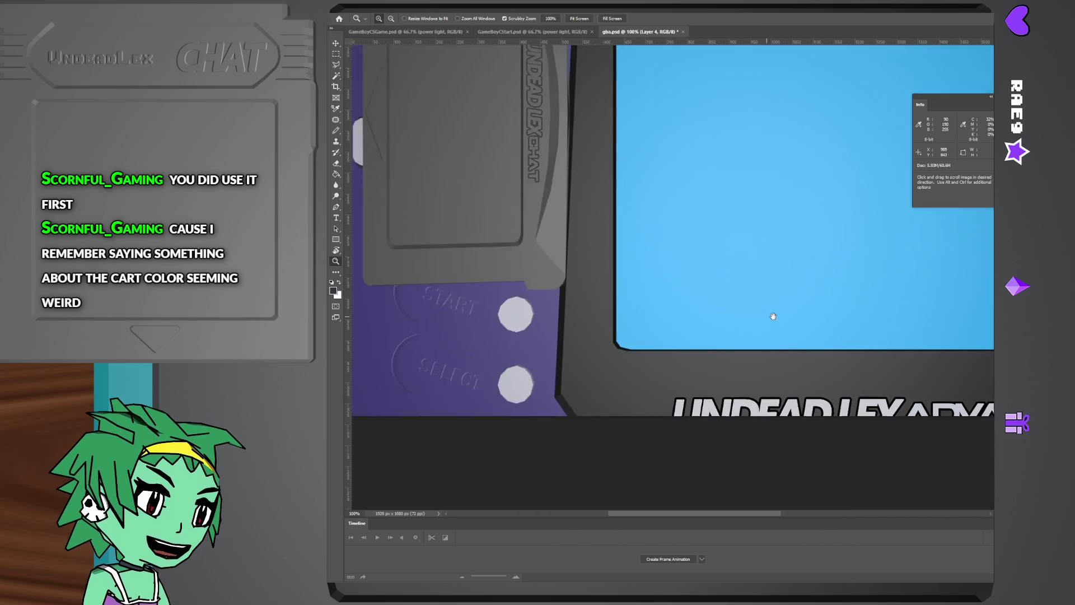
drag(747, 334, 583, 260)
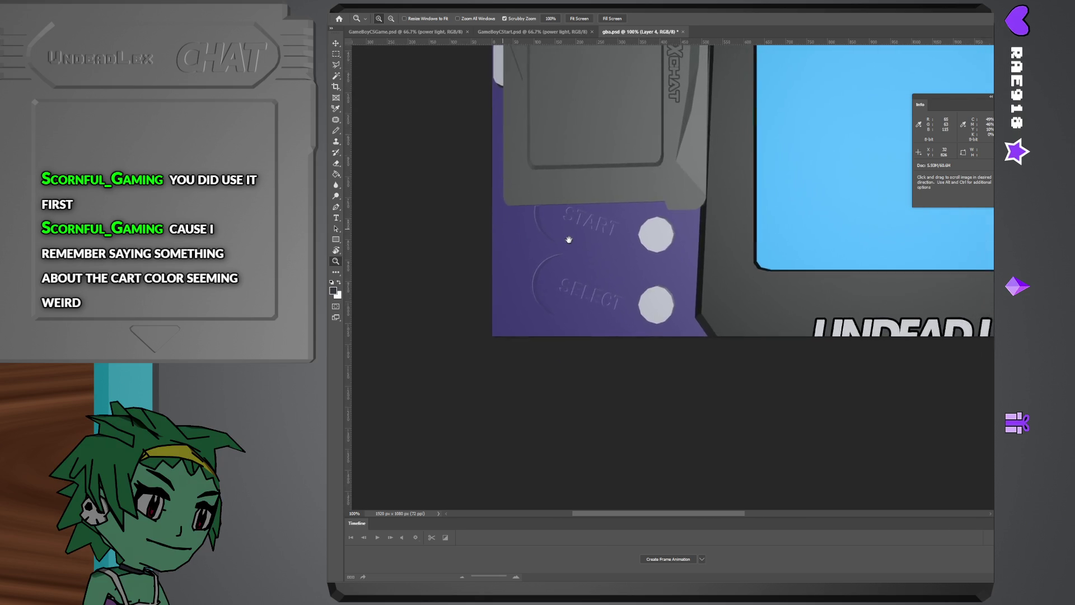
click(568, 238)
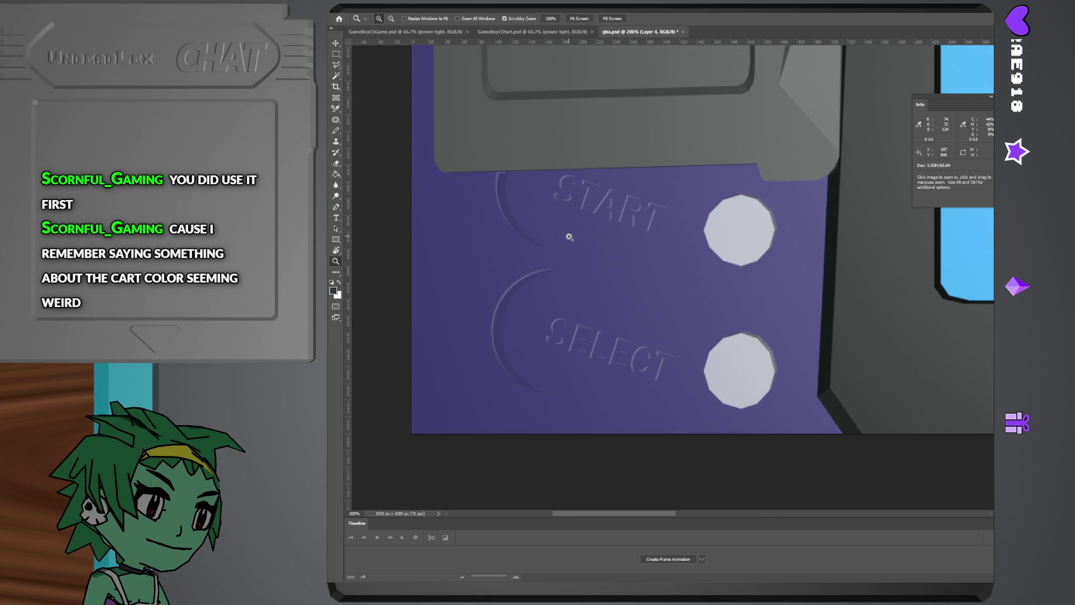
alt+click(767, 325)
mouse_move(766, 325)
mouse_down()
mouse_move(709, 300)
mouse_move(783, 294)
mouse_up()
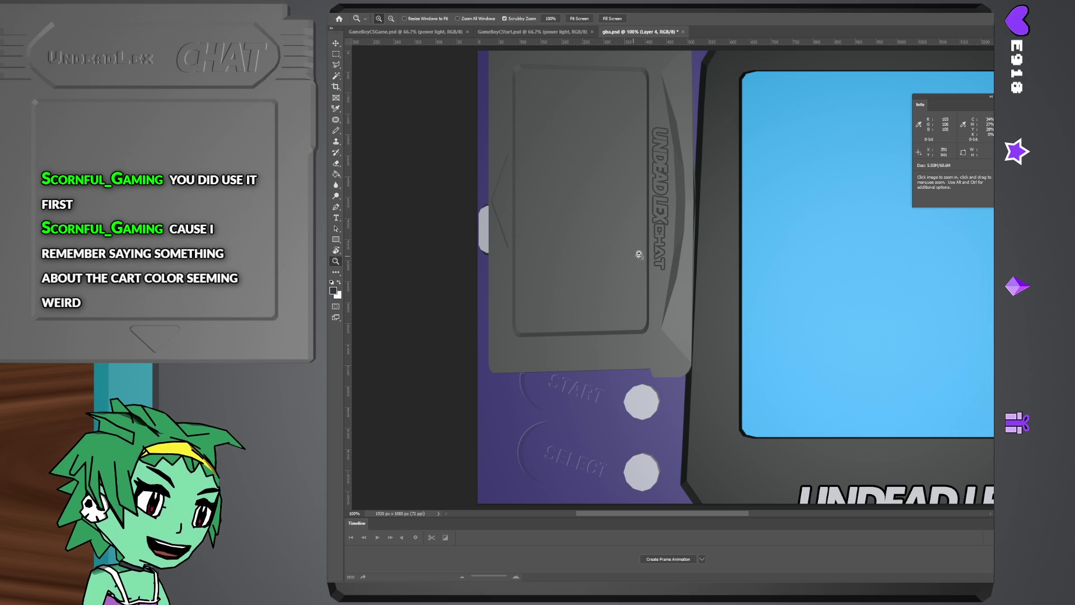
scroll(632, 230, down, 1)
scroll(633, 232, up, 1)
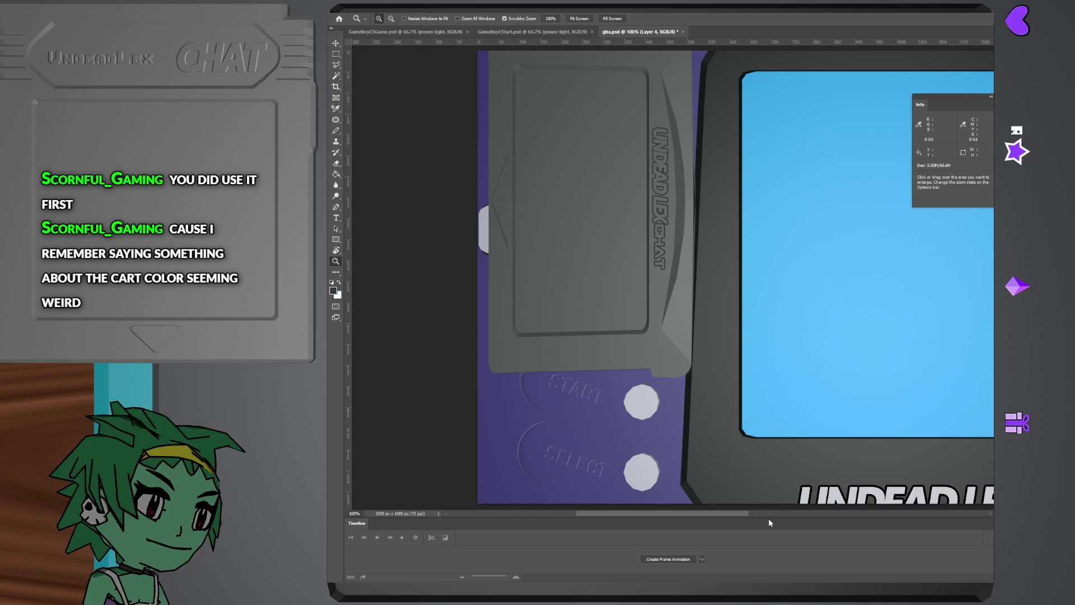
mouse_move(693, 512)
mouse_down()
mouse_move(869, 513)
mouse_move(711, 513)
mouse_up()
- Open GameBoyCSGame.psd from streamstuff, choosing it over panels.psd
click(344, 7)
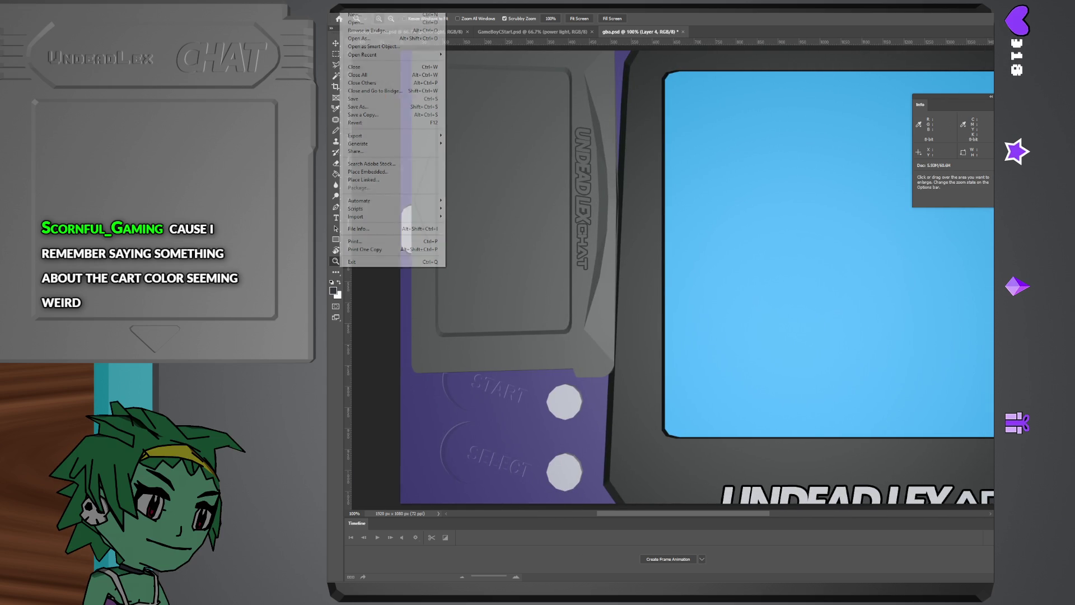
click(369, 28)
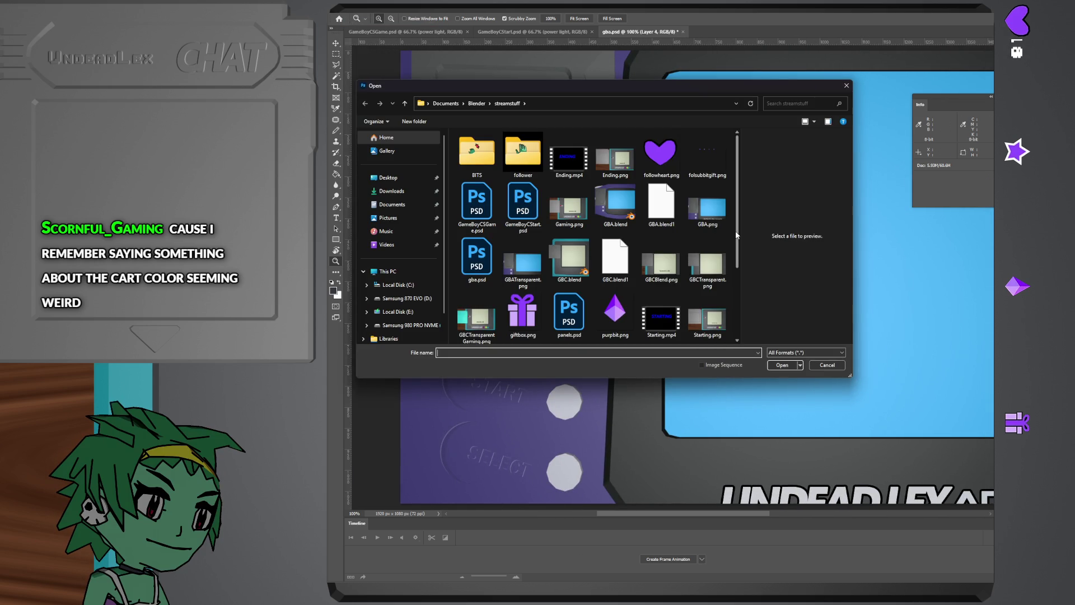
click(578, 311)
scroll(580, 311, down, 2)
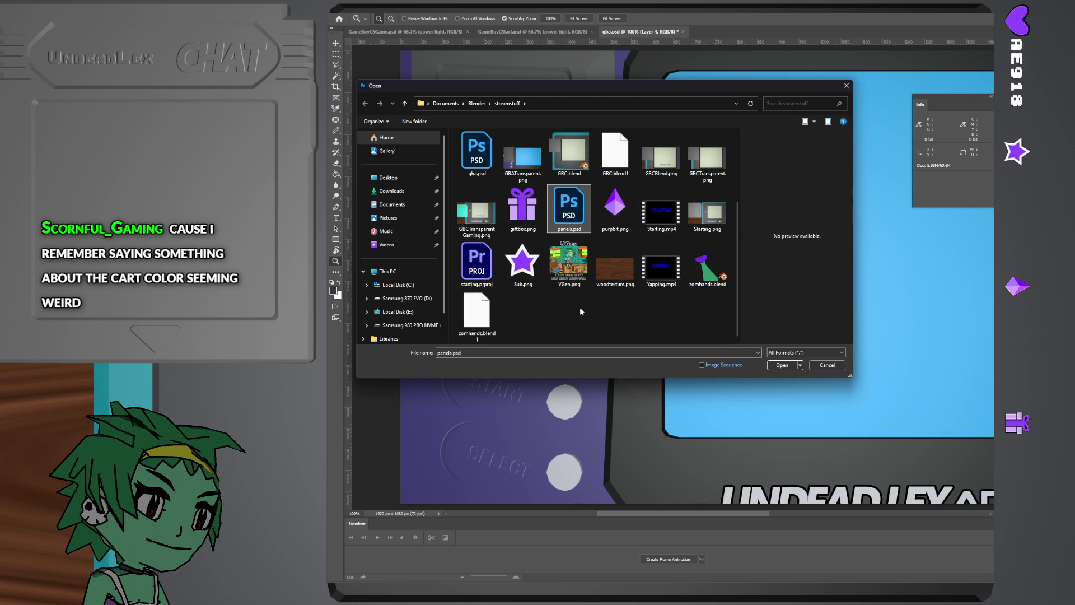
scroll(477, 272, up, 2)
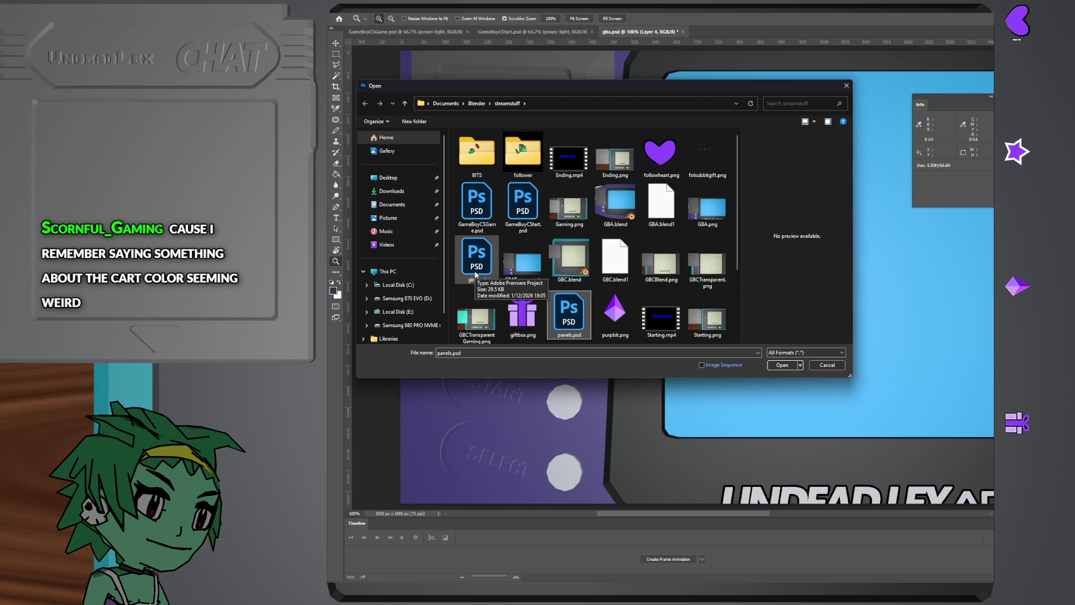
click(477, 210)
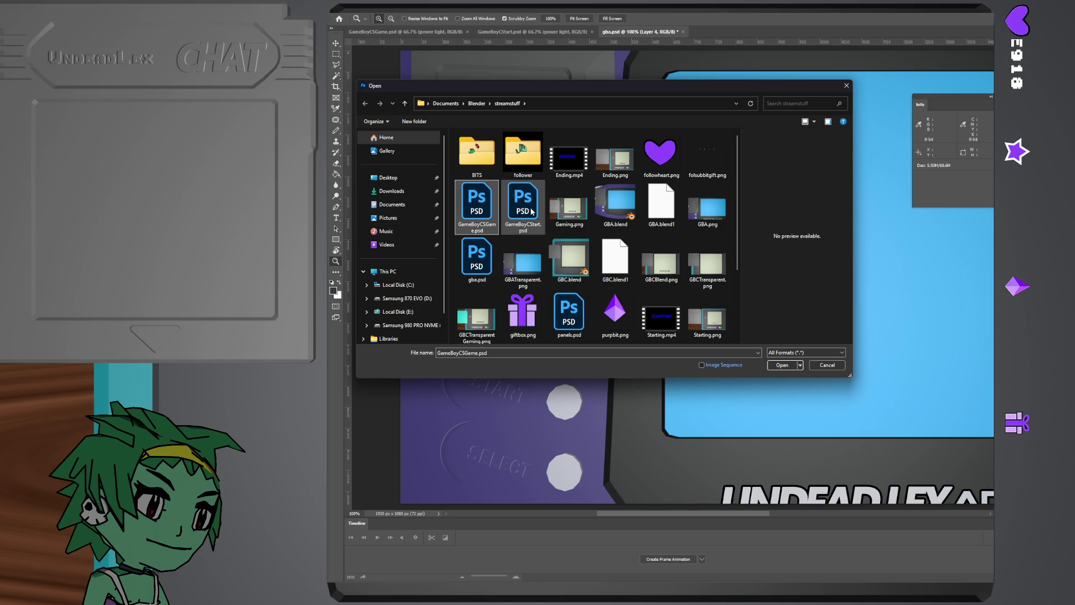
click(783, 365)
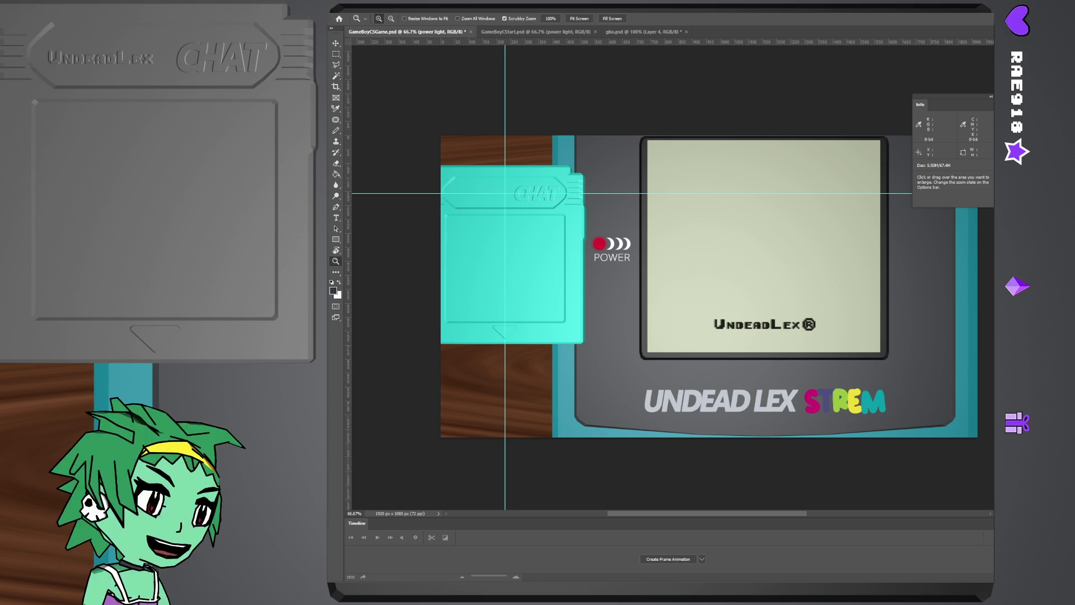
- Zoom in on the cartridge's CHAT lettering and the POWER logo, then back out to the whole artwork
drag(481, 194, 505, 216)
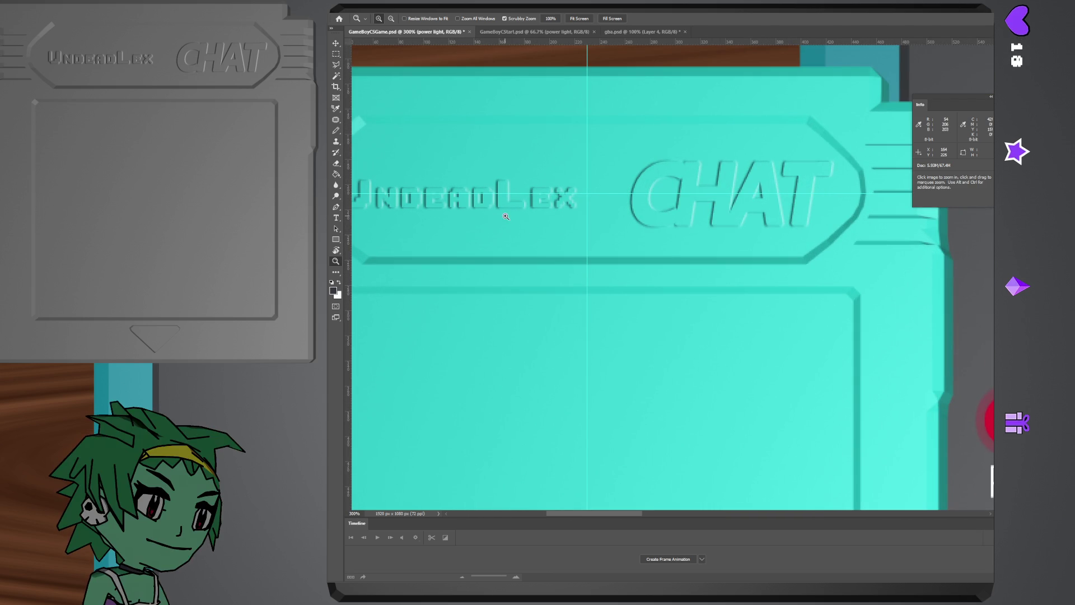
click(715, 207)
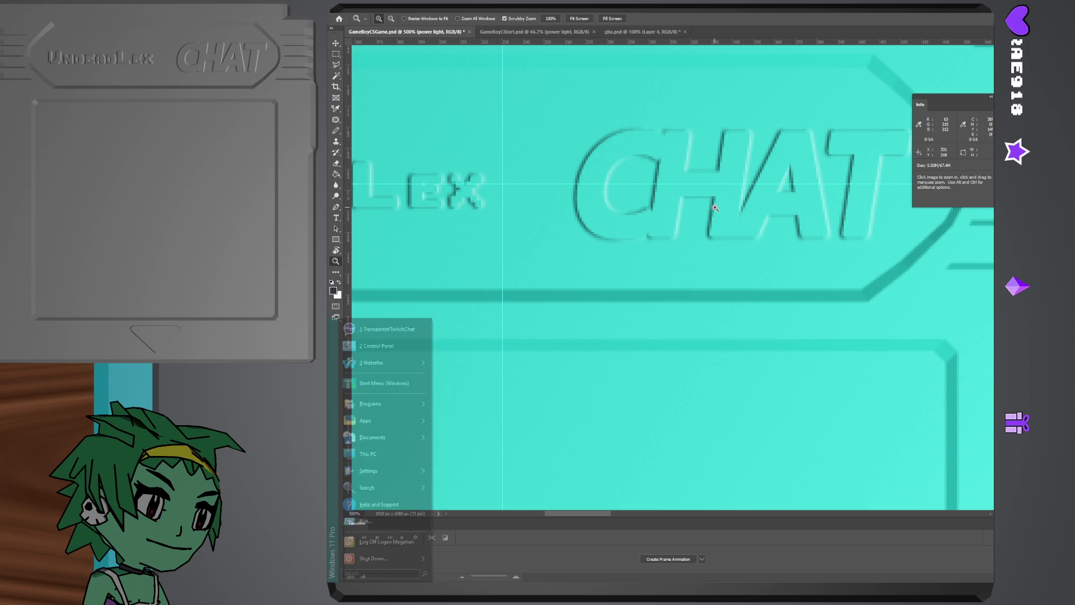
drag(715, 207, 649, 270)
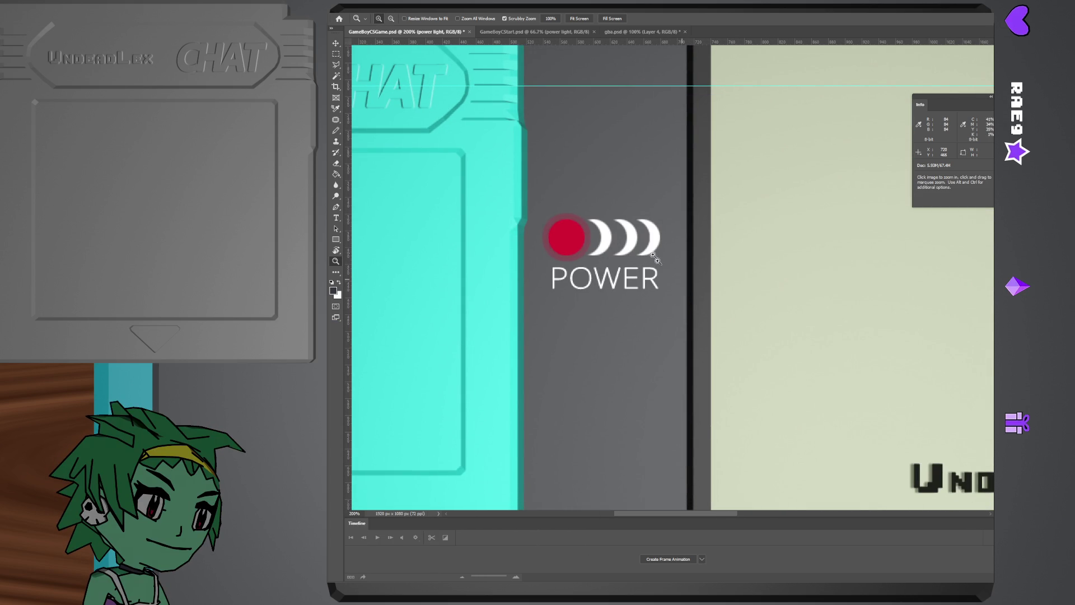
click(617, 240)
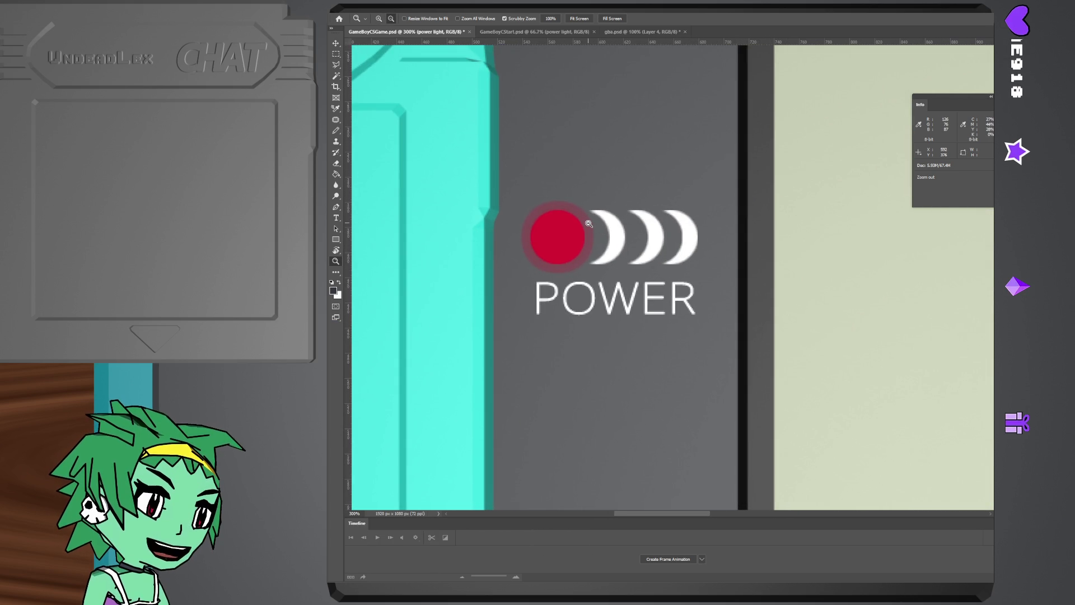
alt+click(602, 229)
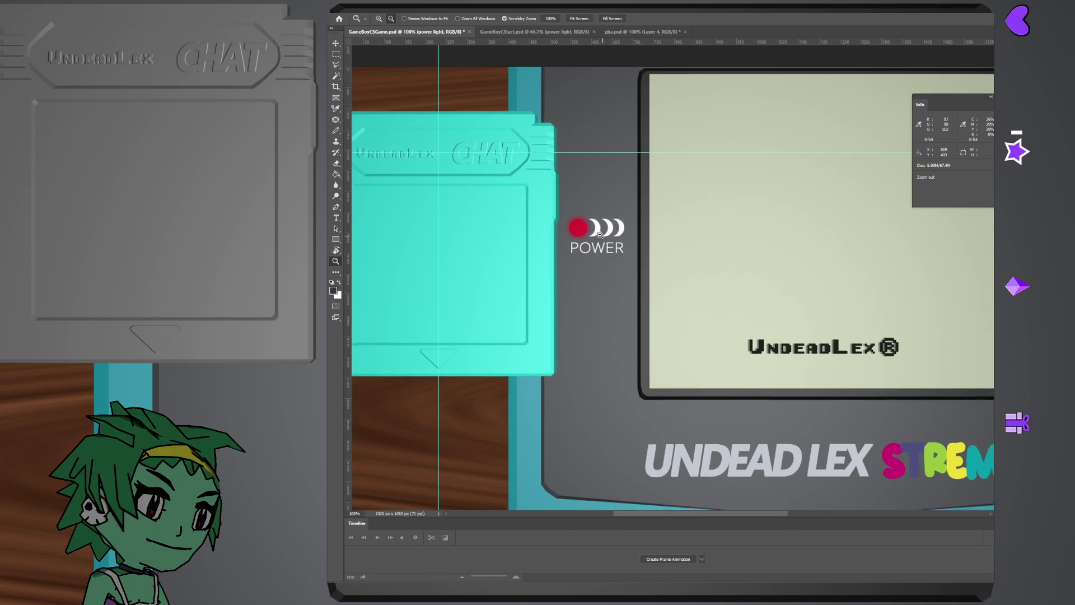
alt+click(600, 236)
drag(703, 286, 659, 263)
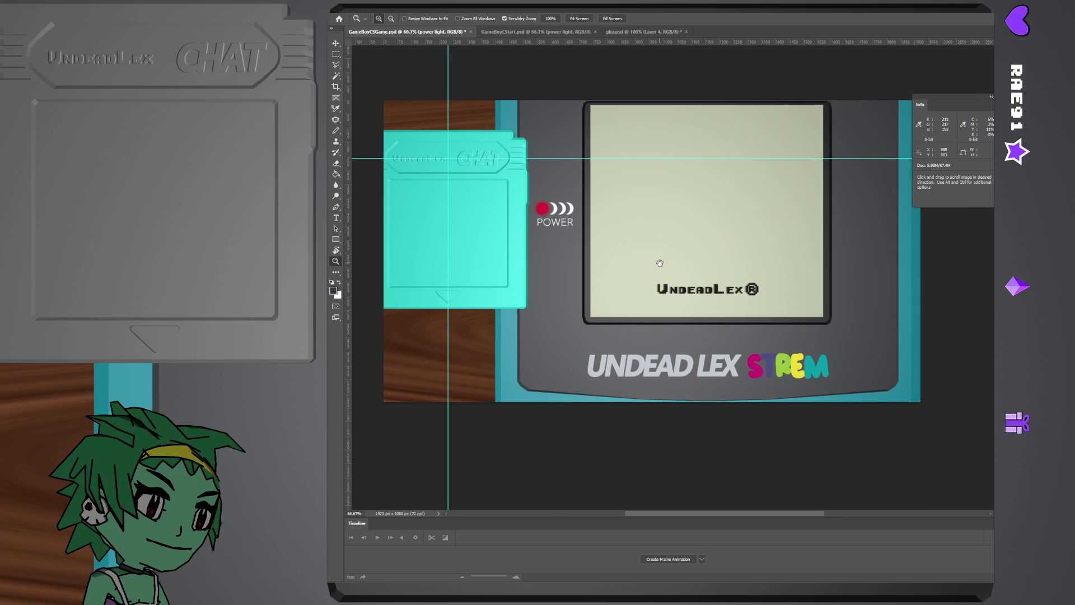
- Inspect the STREM lettering up close, return to the full artwork and briefly peek at the File menu
click(802, 372)
click(844, 329)
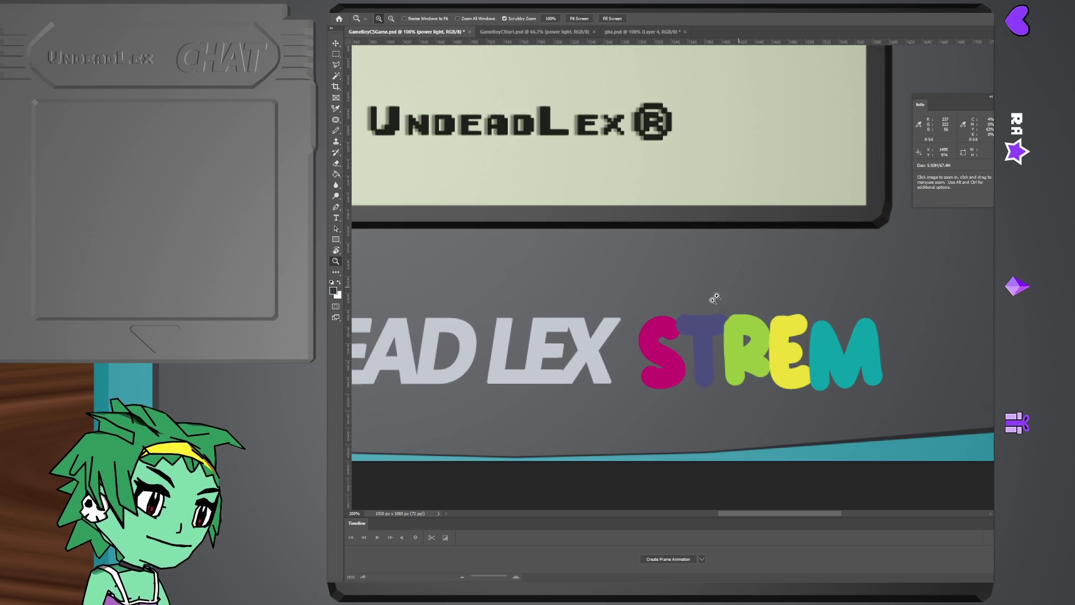
alt+click(706, 326)
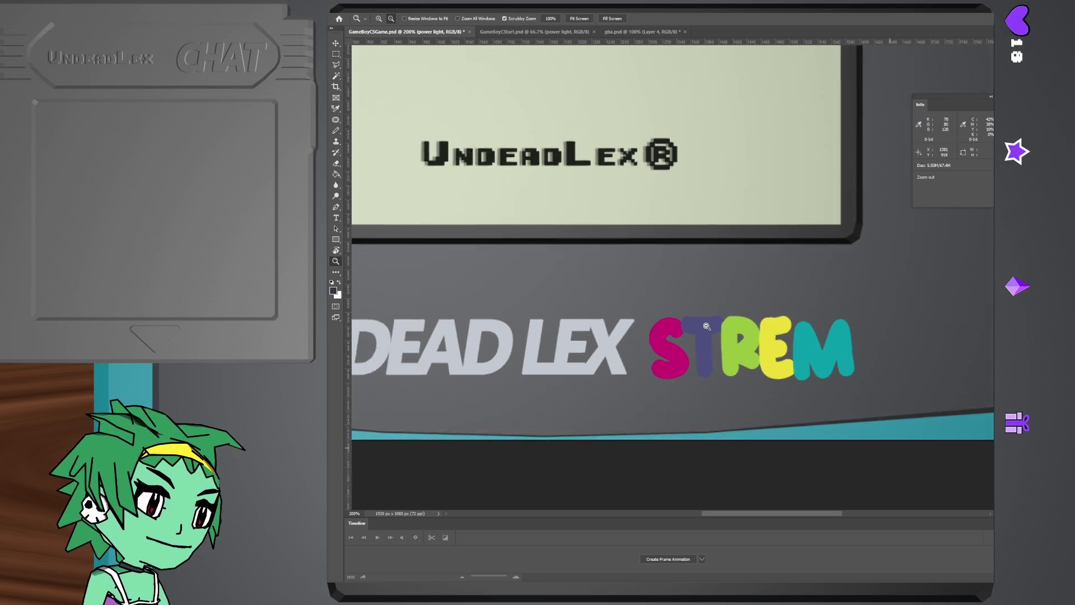
alt+click(705, 326)
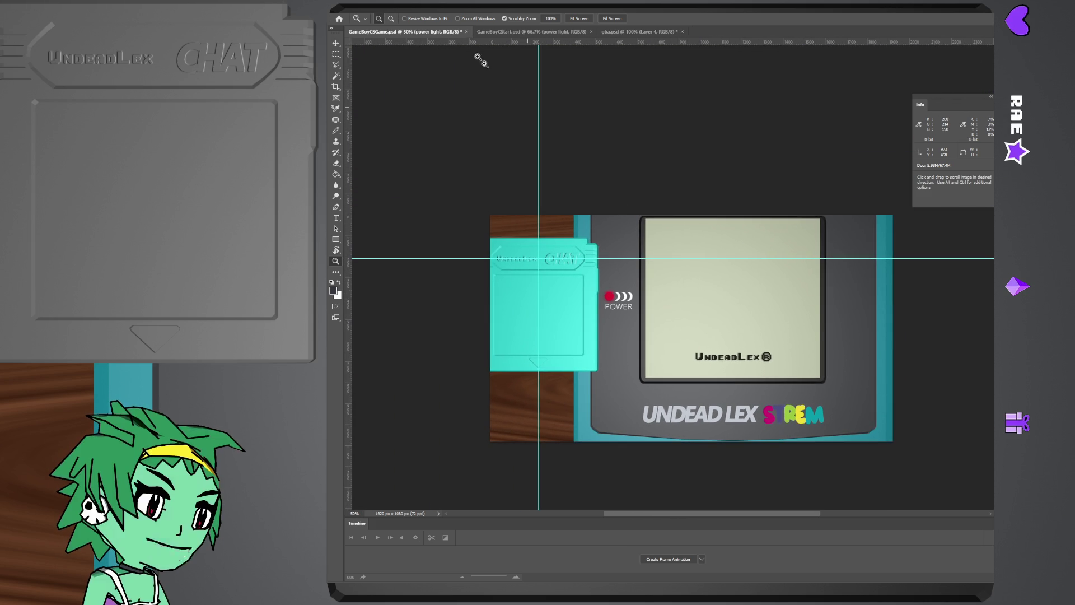
key(alt+f)
key(Escape)
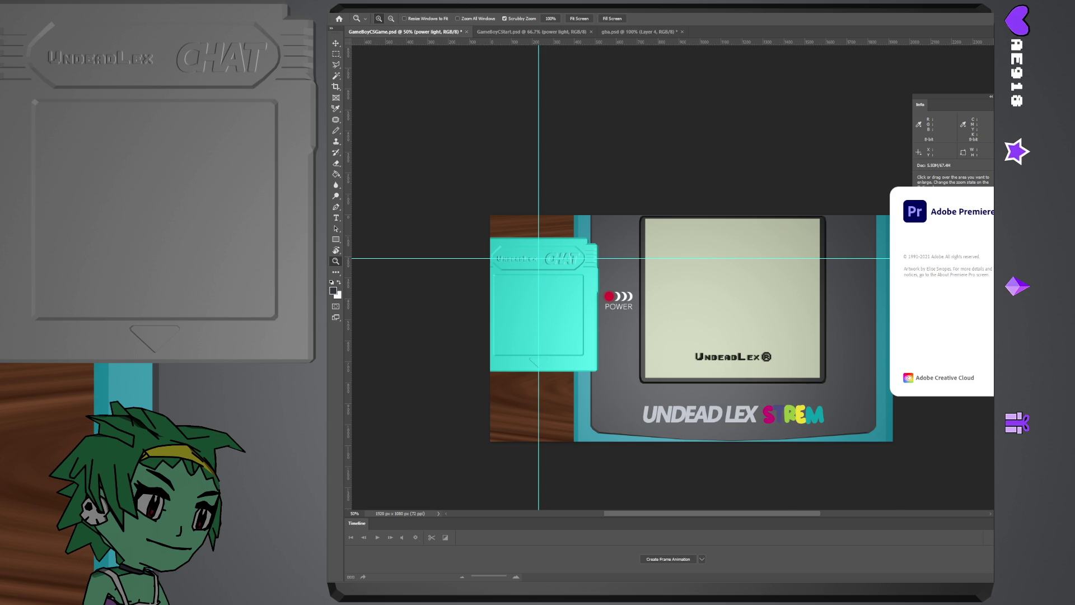
- Quit Photoshop, discarding unsaved changes to gba.psd and GameBoyCSGame.psd
key(ctrl+q)
click(730, 215)
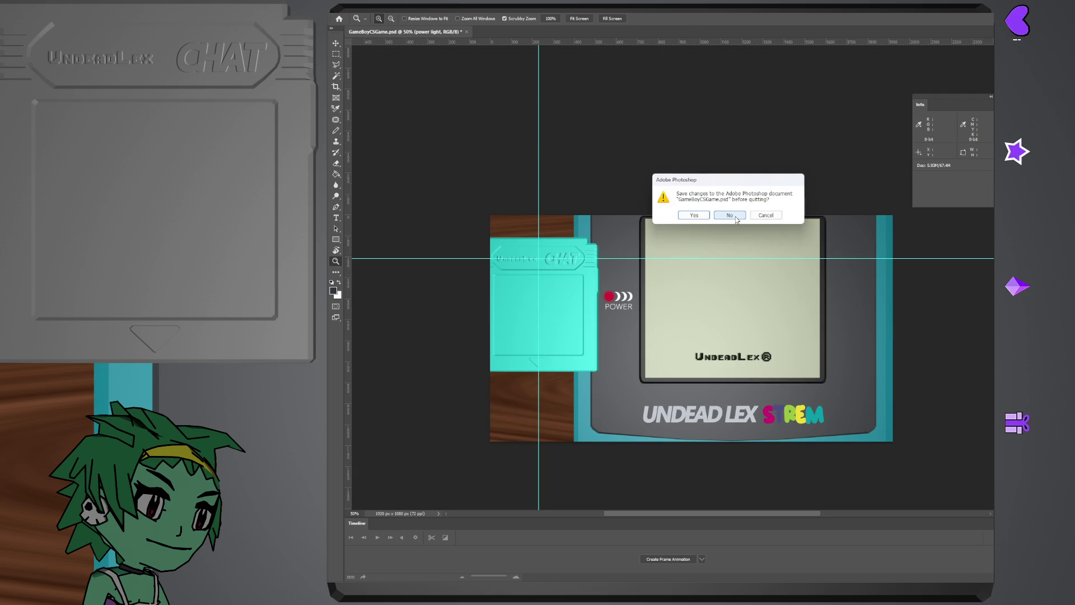
click(731, 216)
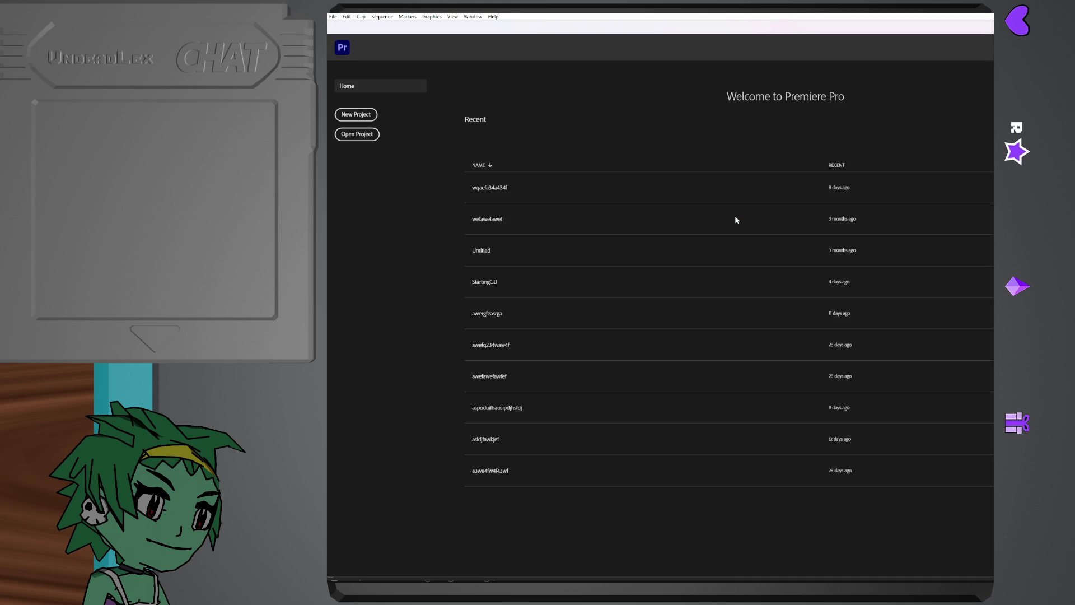
- Open the recent StartingGB project from Premiere's File menu
click(333, 16)
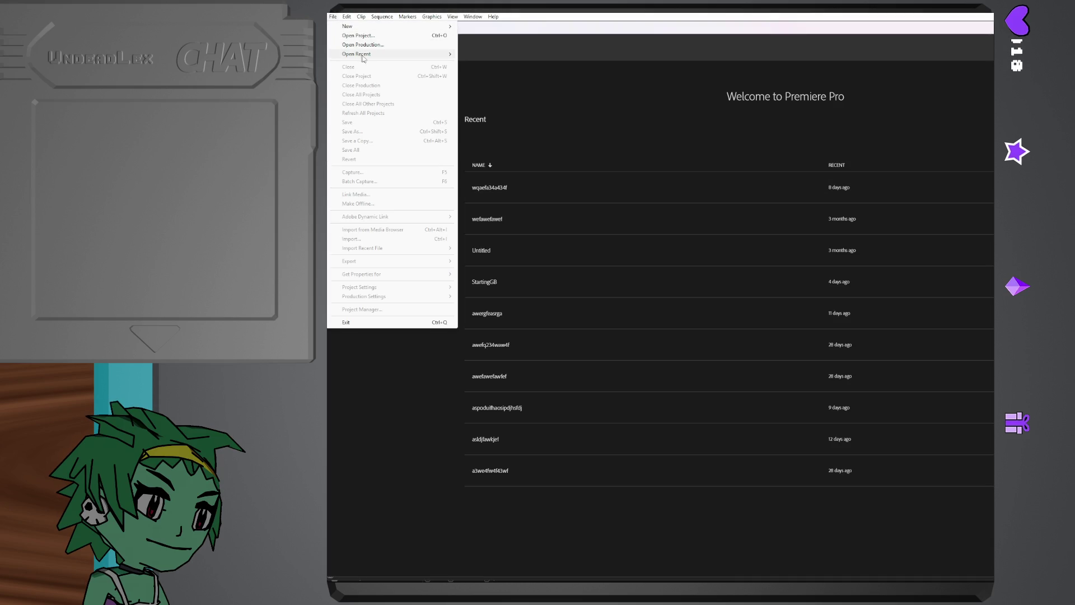
mouse_move(356, 54)
click(538, 54)
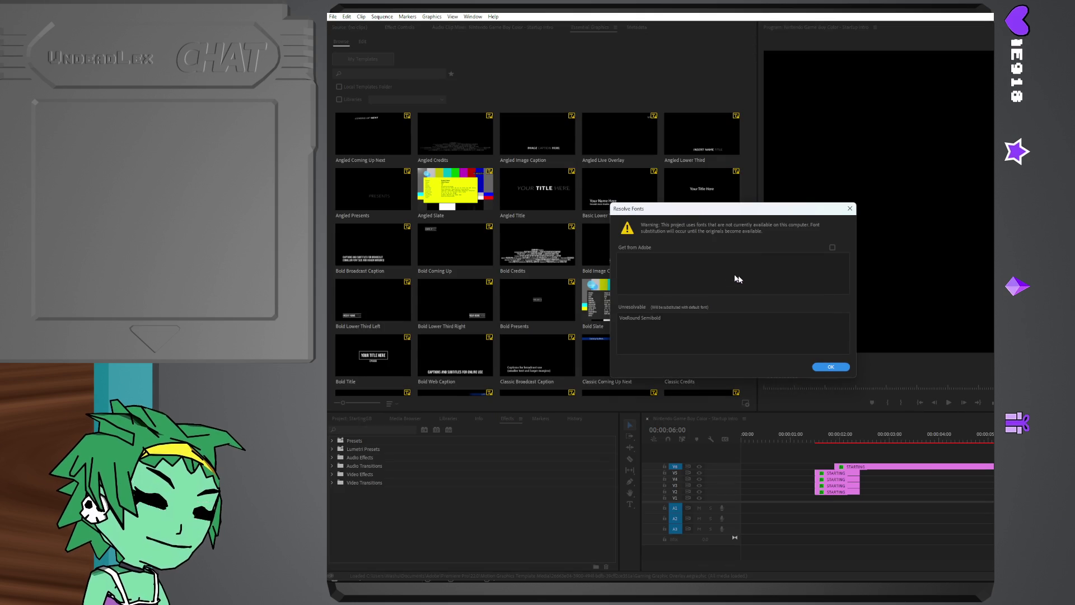
- Dismiss the Resolve Fonts warning and play the Startup Intro from early on, then return the playhead near the start
click(831, 367)
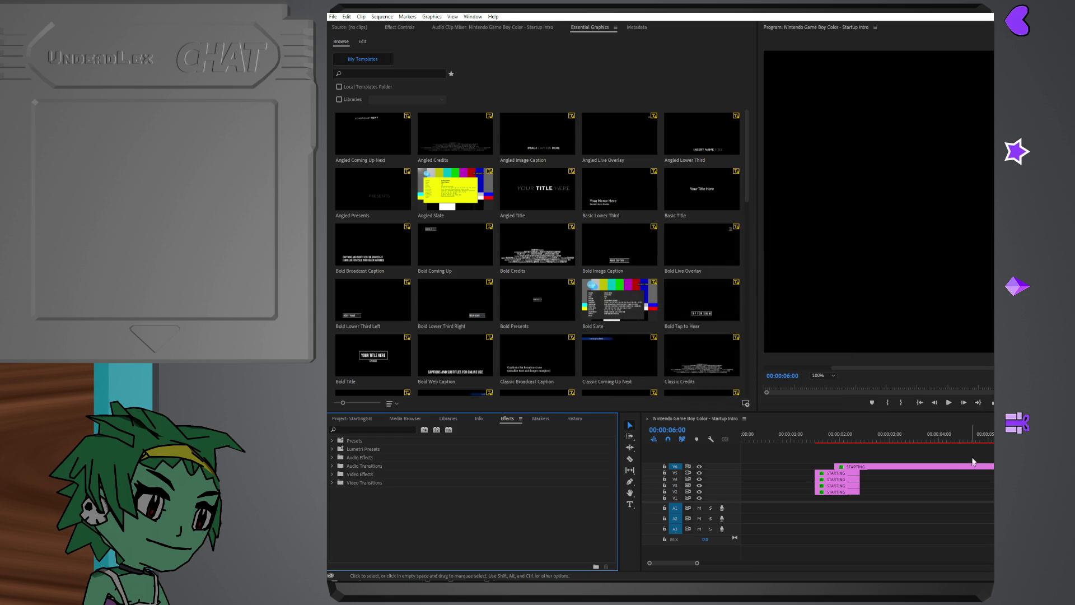
drag(984, 438, 825, 440)
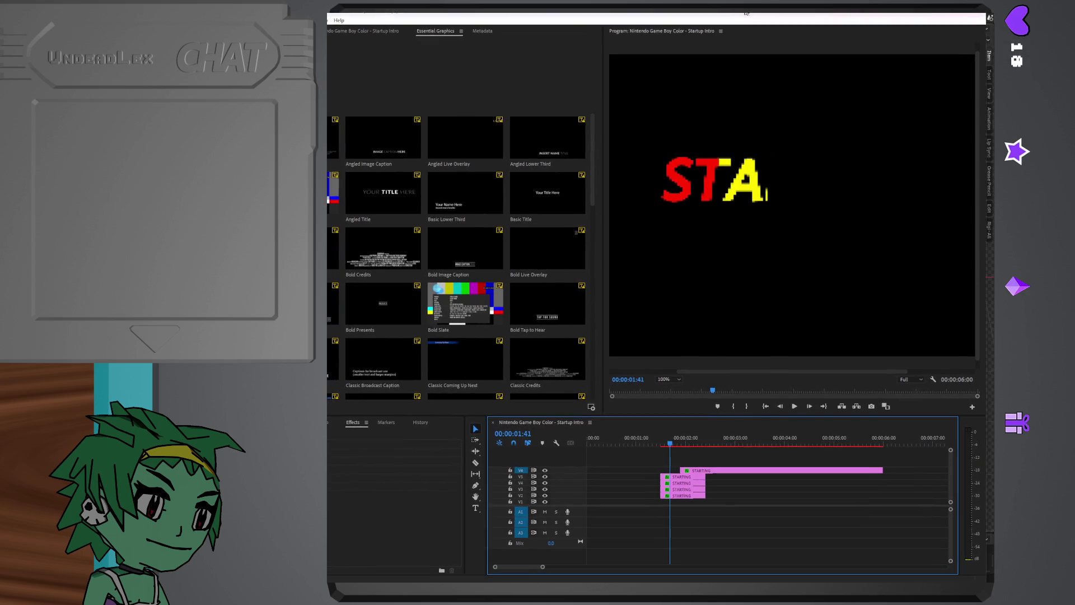
key(space)
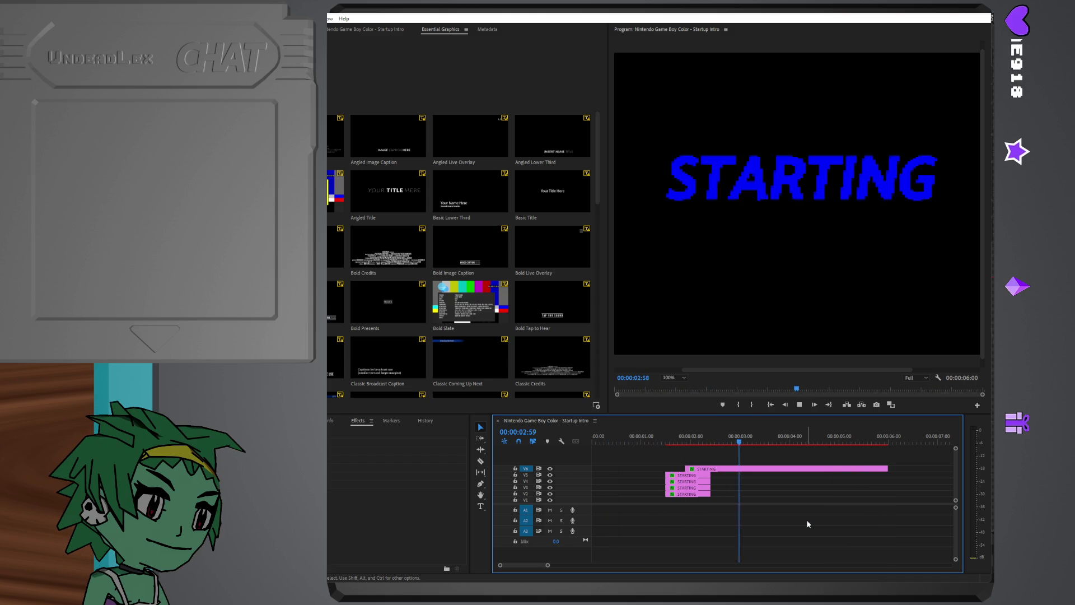
key(space)
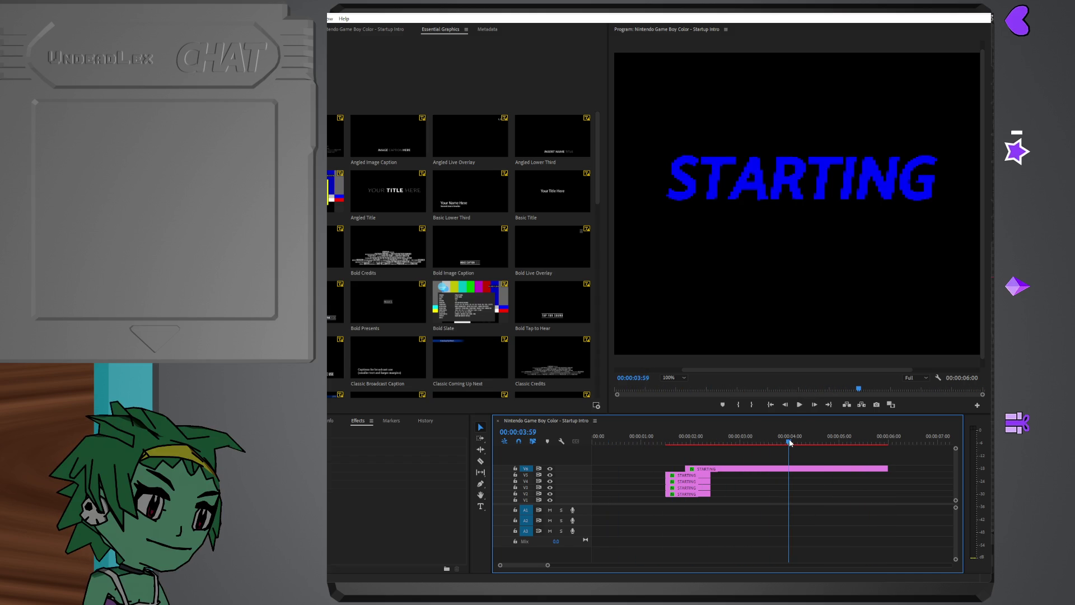
mouse_move(787, 439)
mouse_down()
mouse_move(660, 423)
mouse_move(676, 411)
mouse_up()
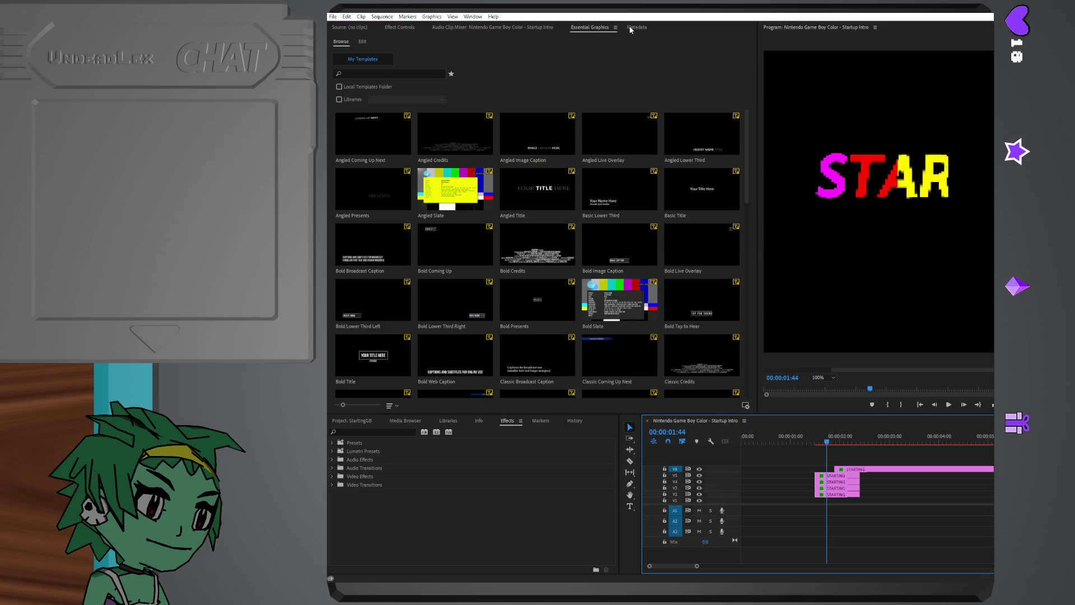
- Select the top STARTING graphic clip and look over its Effect Controls and Essential Graphics settings
click(407, 27)
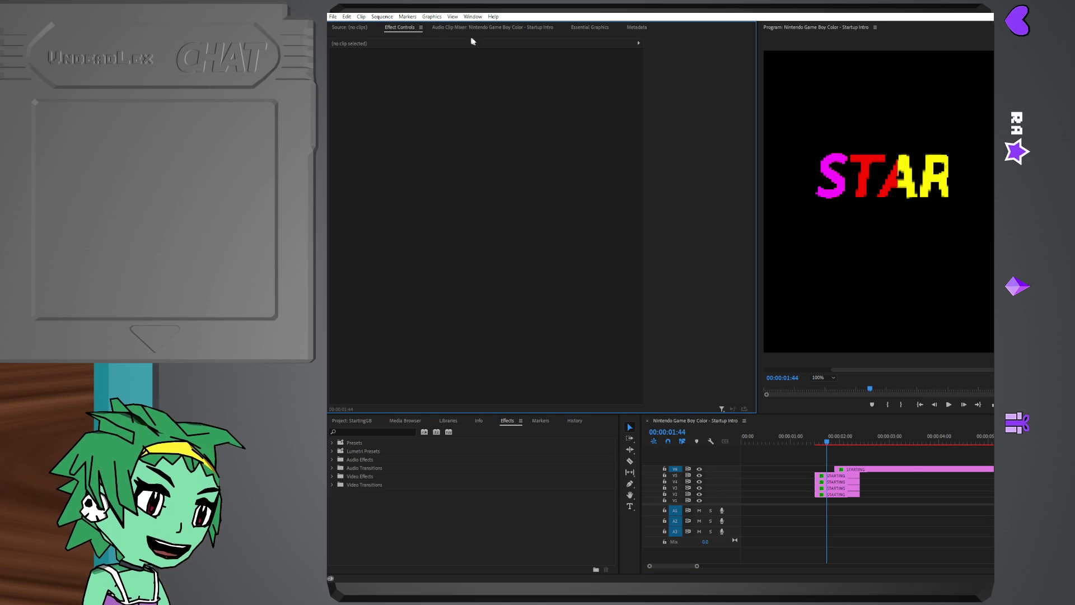
click(881, 469)
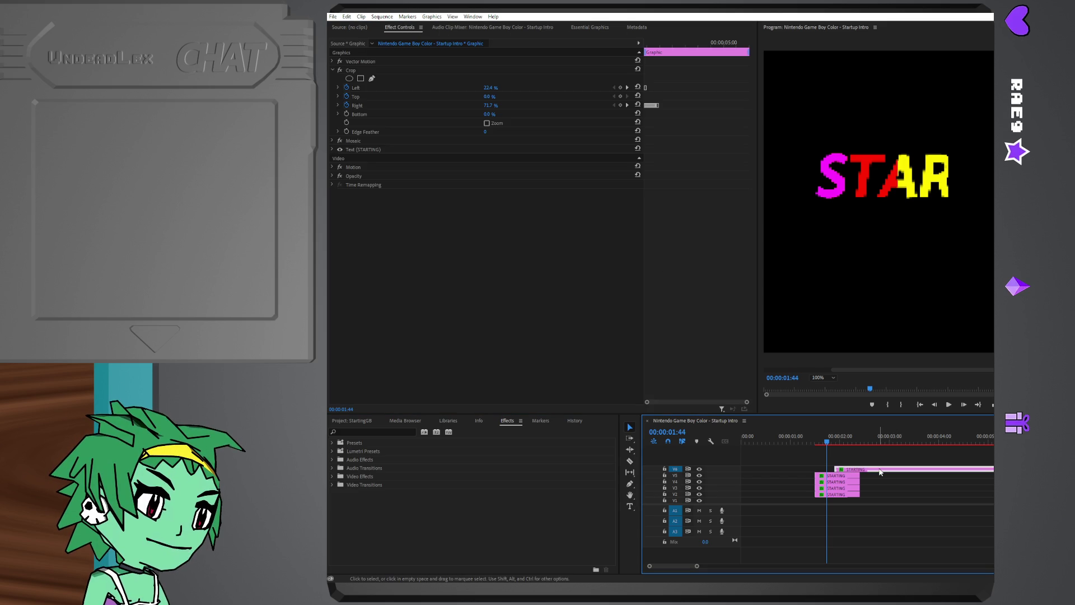
click(375, 149)
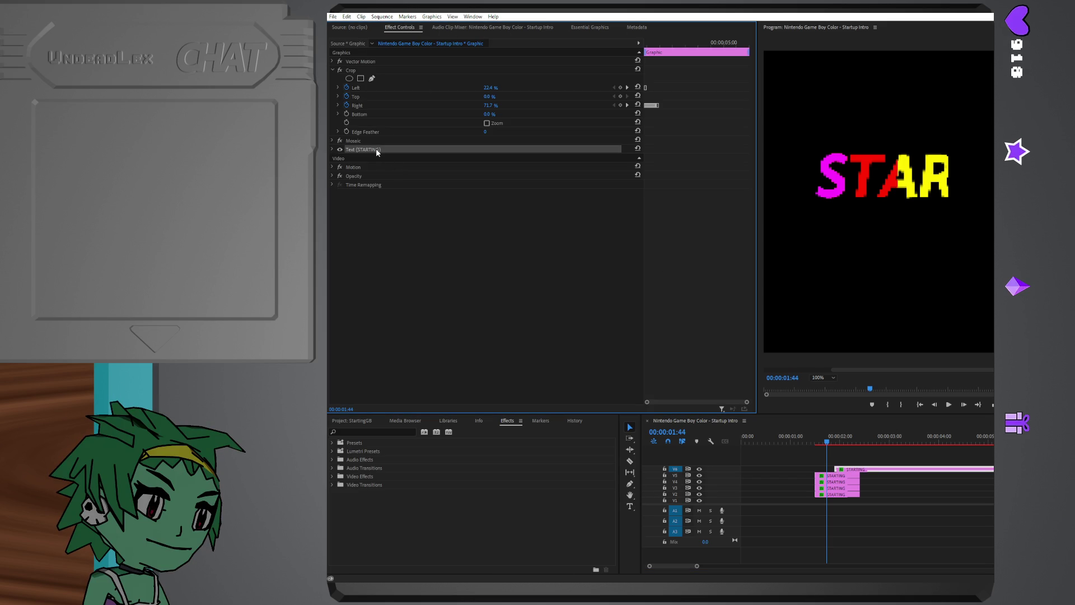
click(586, 27)
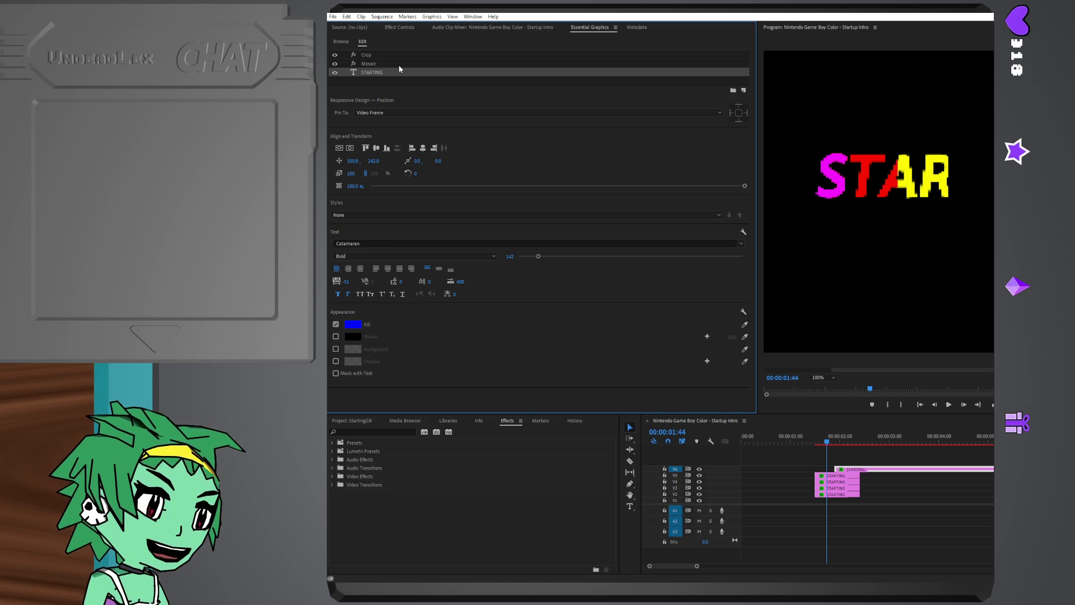
click(403, 28)
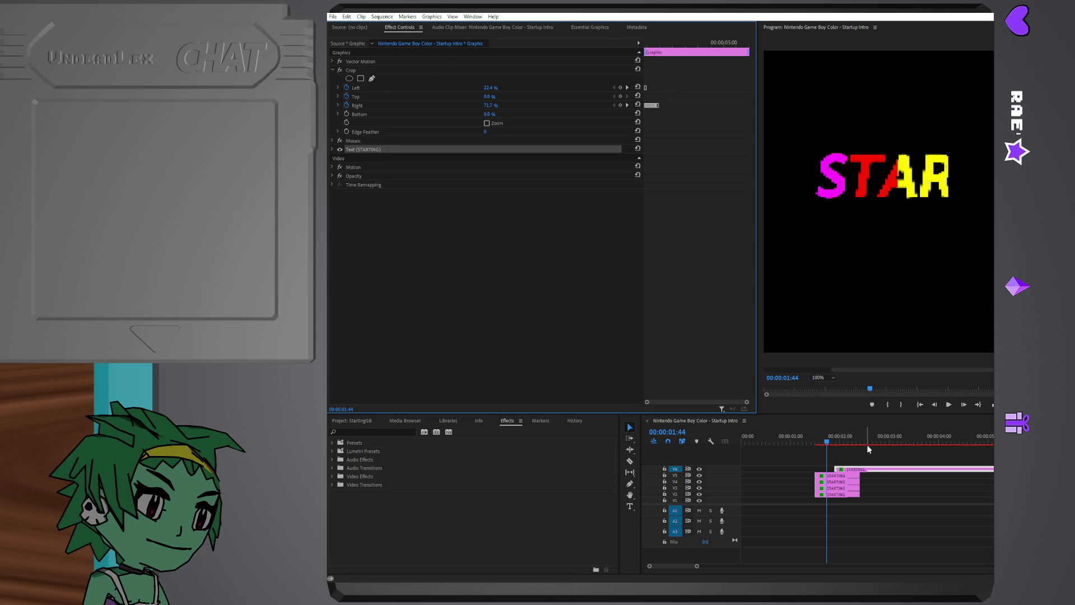
right_click(875, 472)
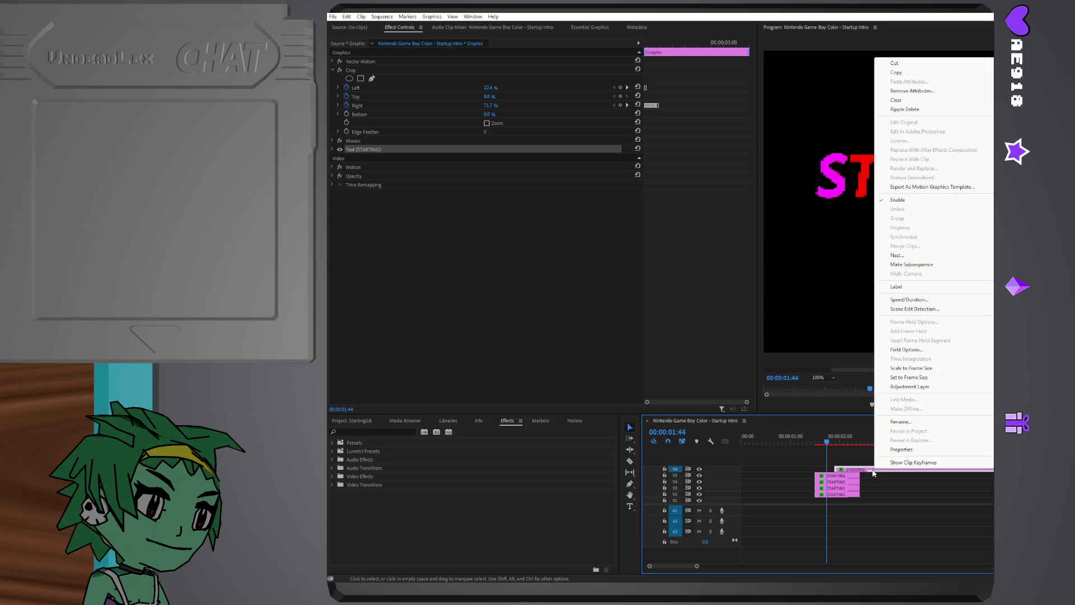
click(873, 472)
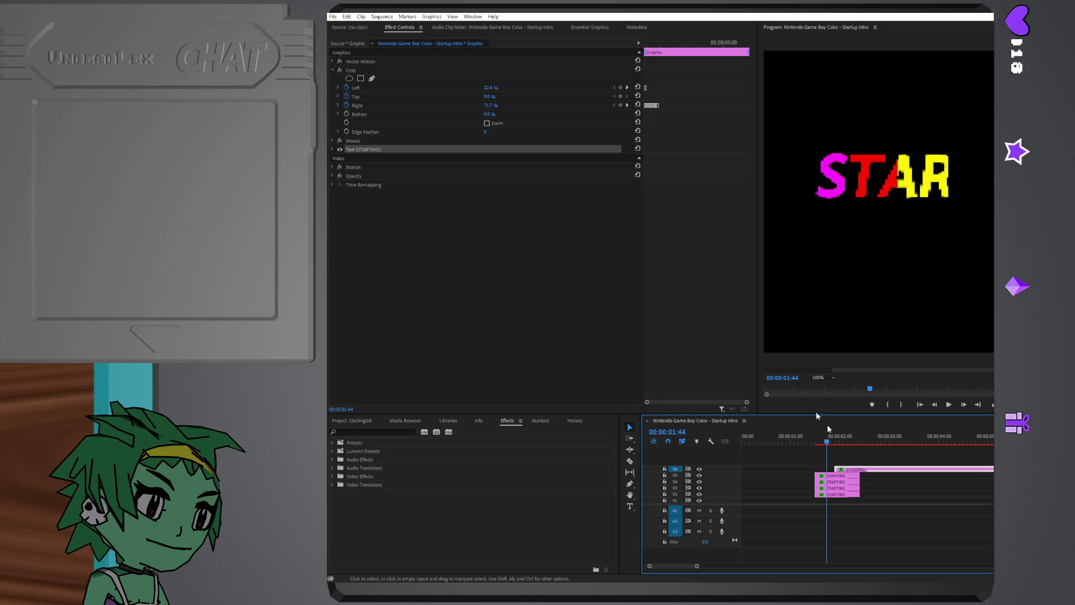
click(589, 28)
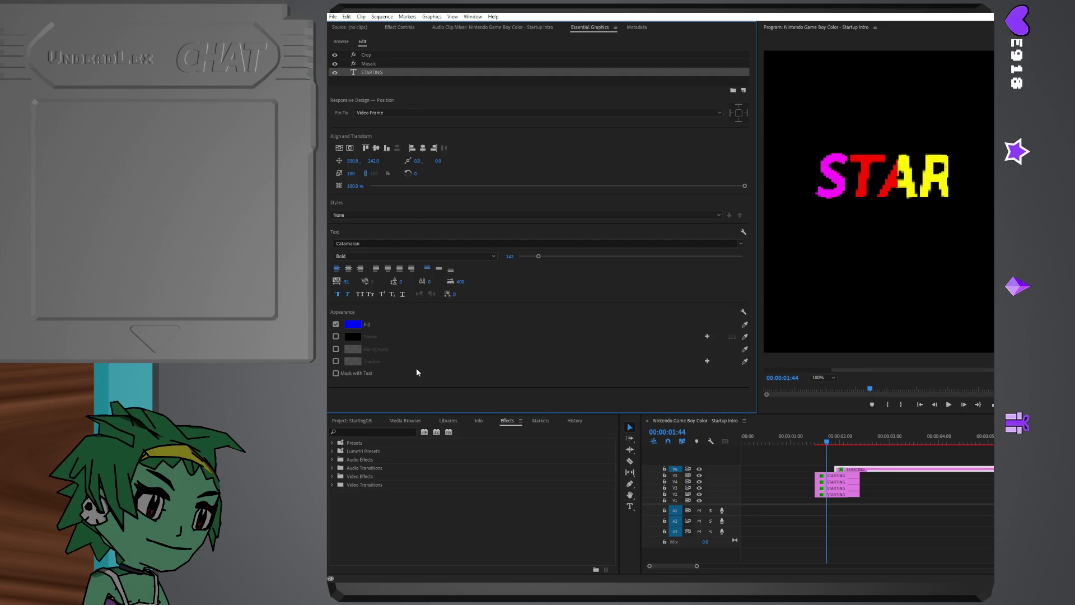
click(400, 28)
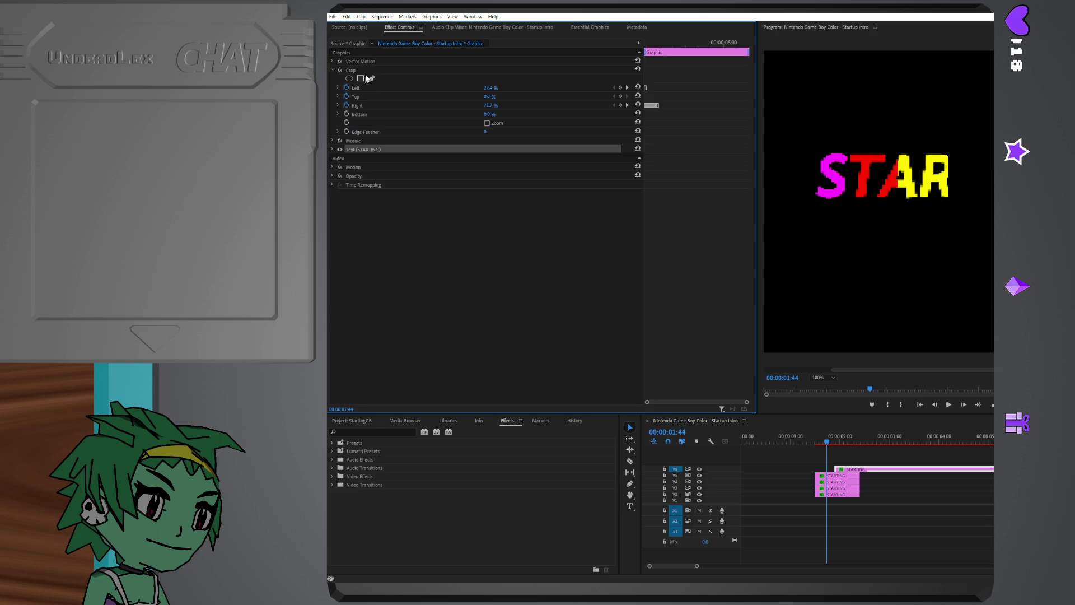
- Expand the STARTING text effect to its Source Text property and return to the Essential Graphics layer list
click(333, 151)
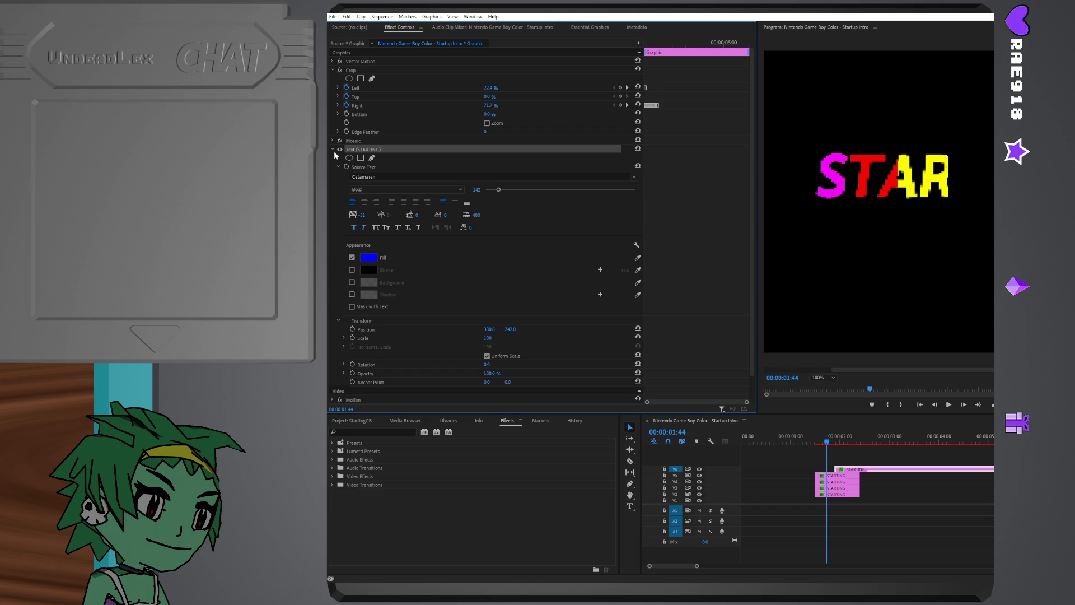
scroll(353, 157, down, 1)
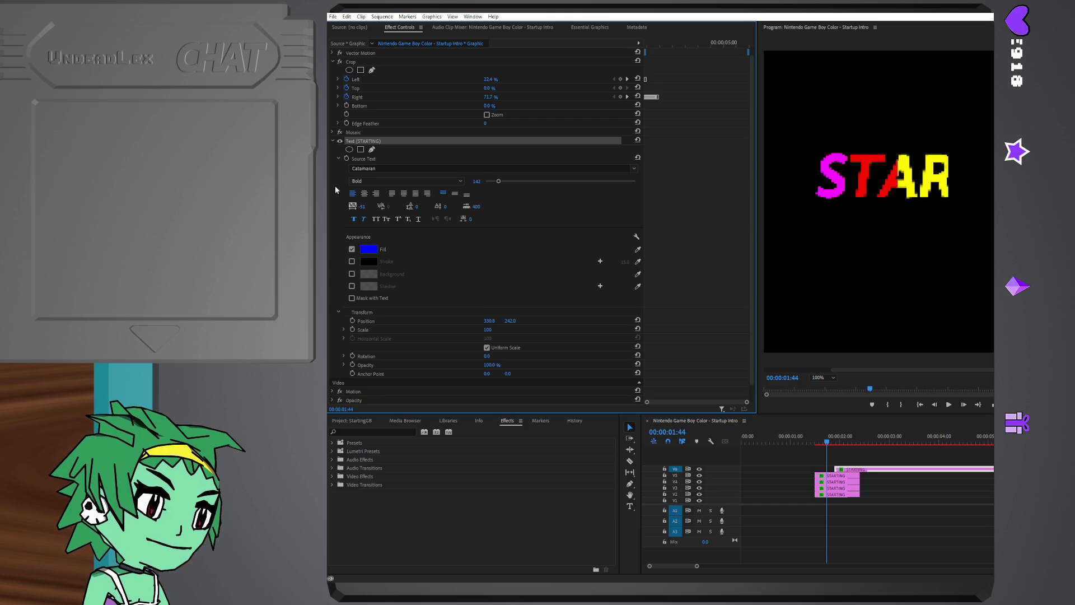
click(365, 158)
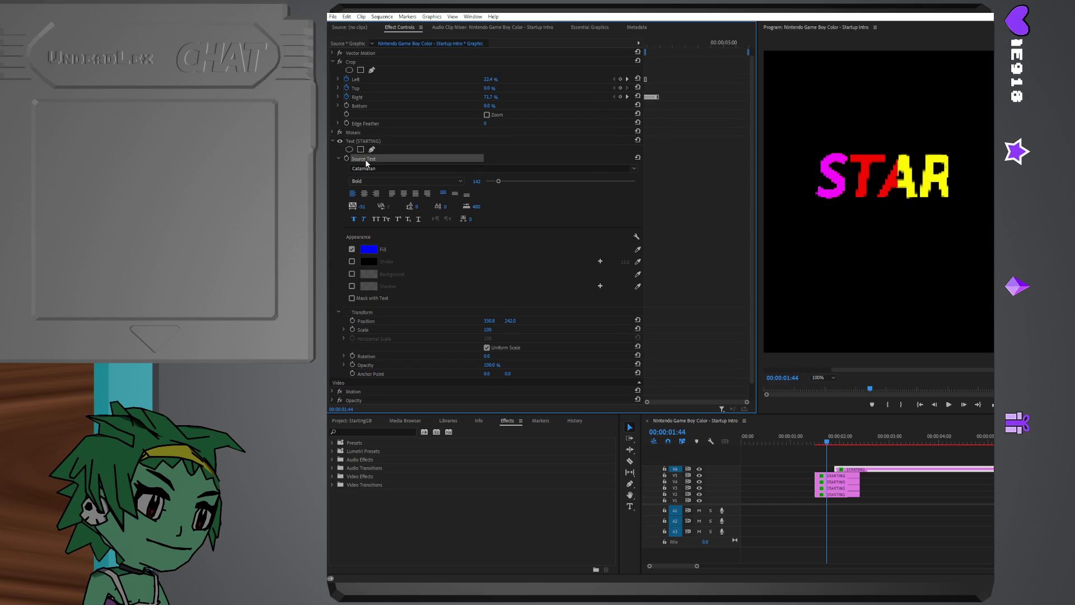
click(376, 141)
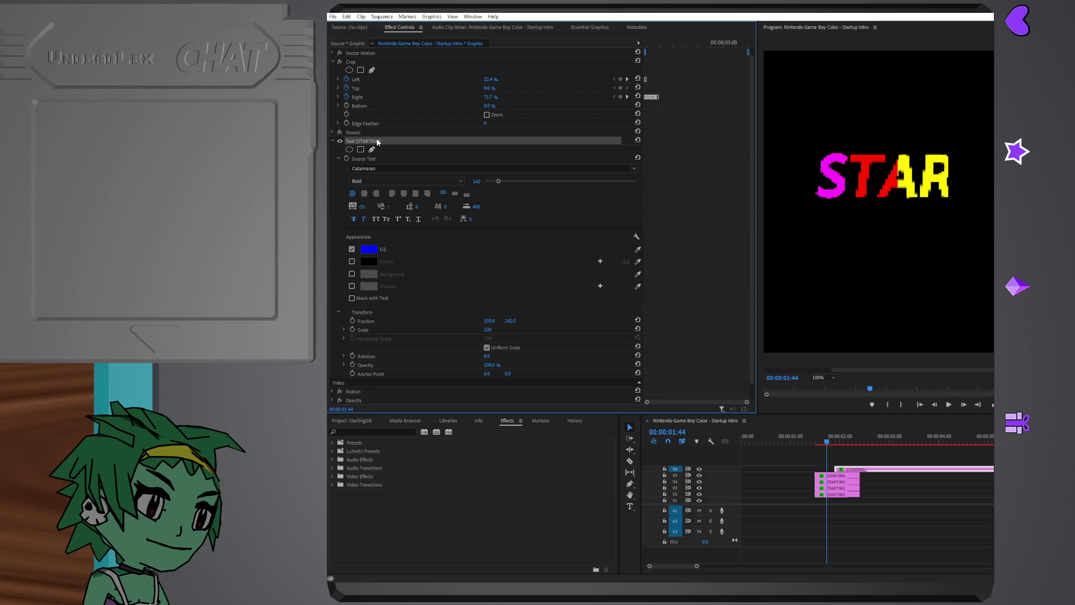
right_click(378, 143)
click(334, 213)
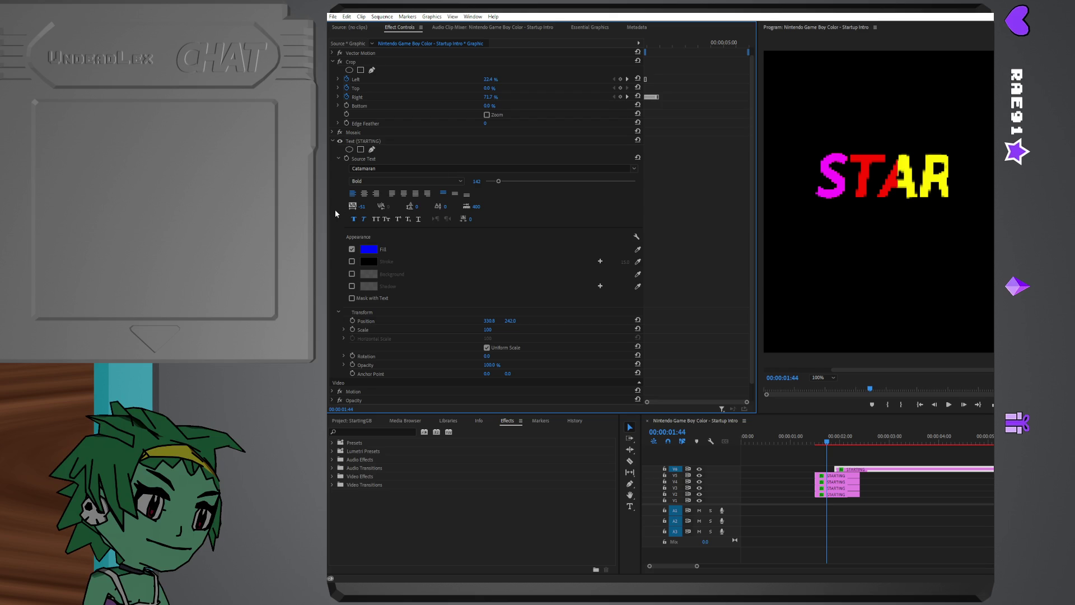
scroll(335, 213, down, 1)
scroll(336, 213, up, 1)
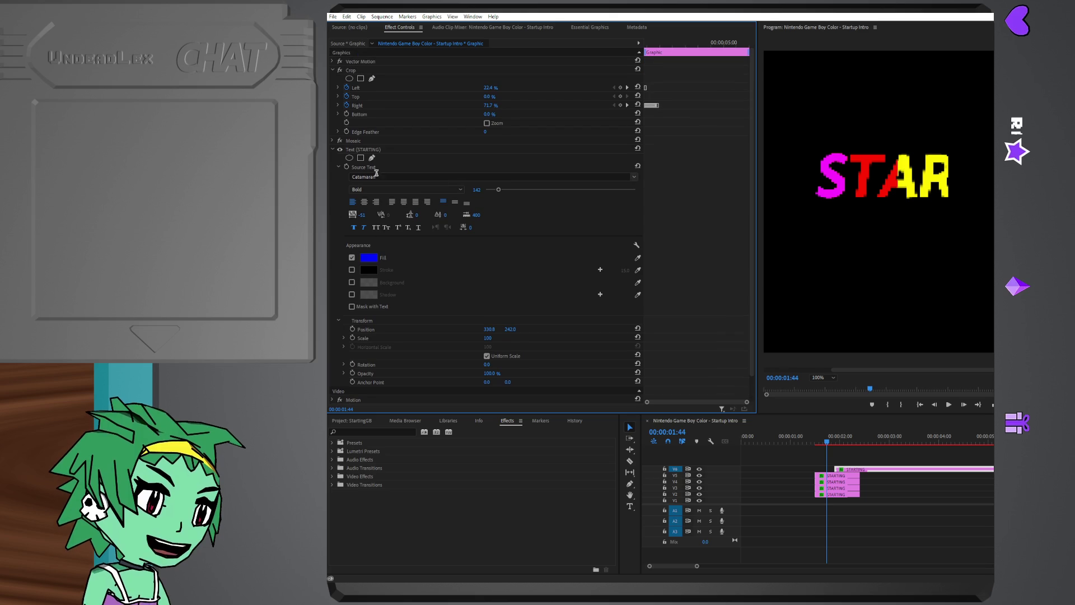
click(589, 28)
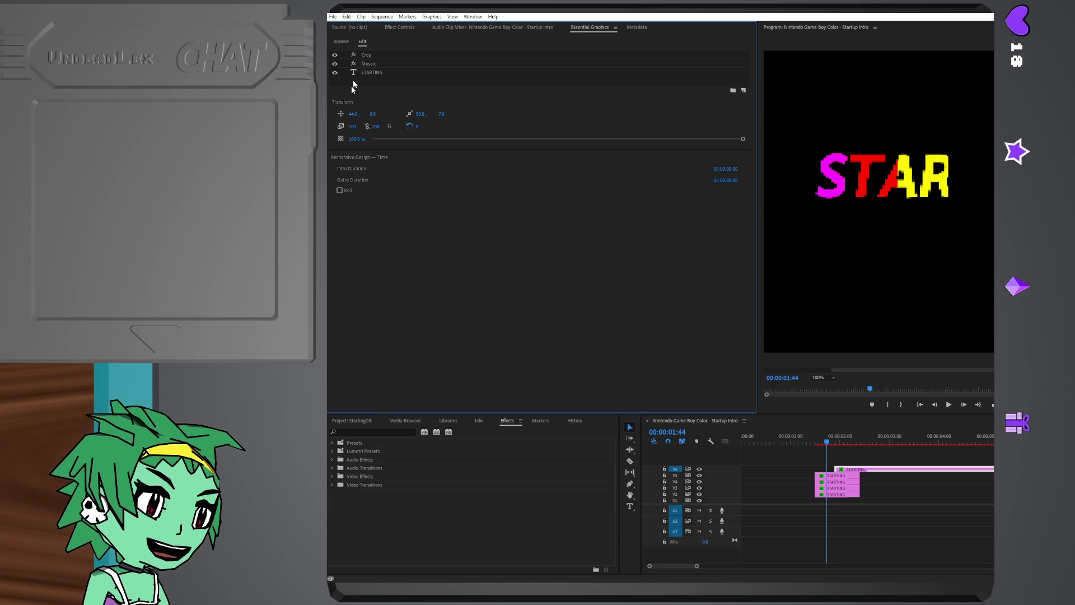
- Enter the top clip's STARTING text in the Program monitor with the Type tool and select it for retyping
click(366, 72)
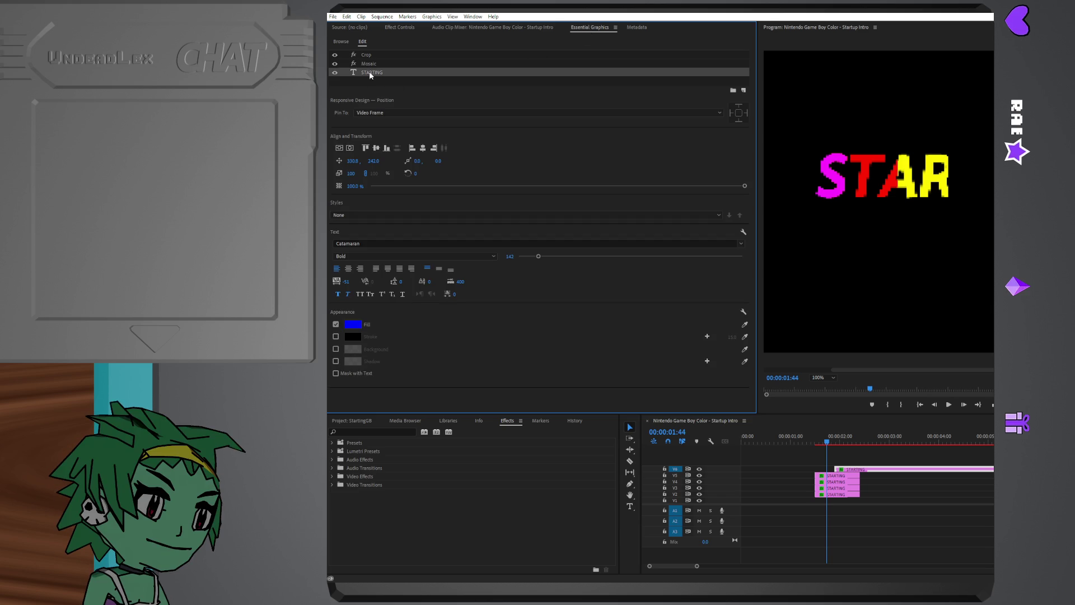
key(t)
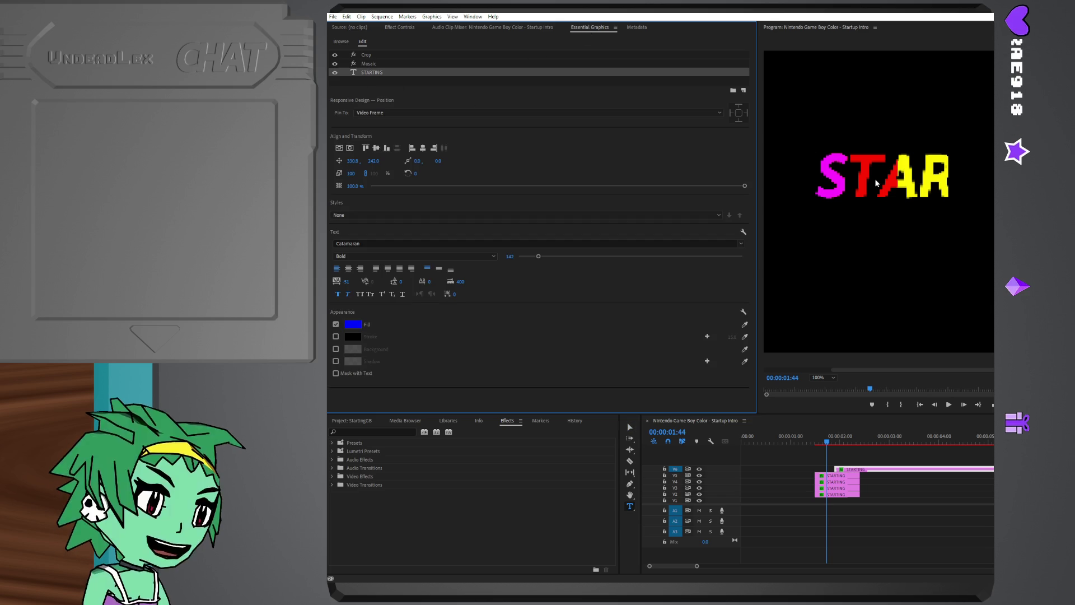
click(862, 177)
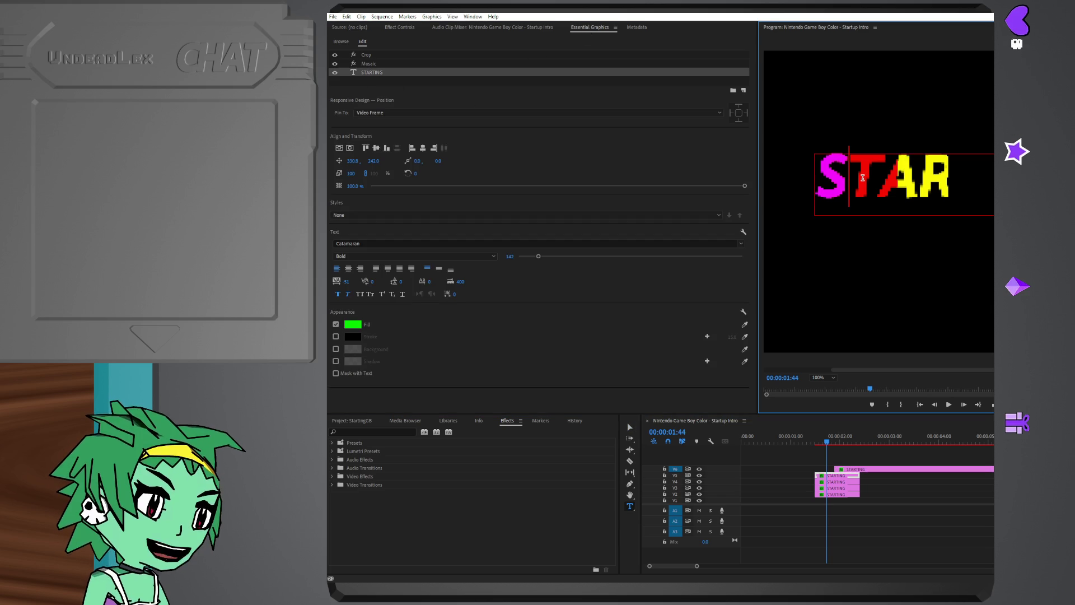
key(ctrl+a)
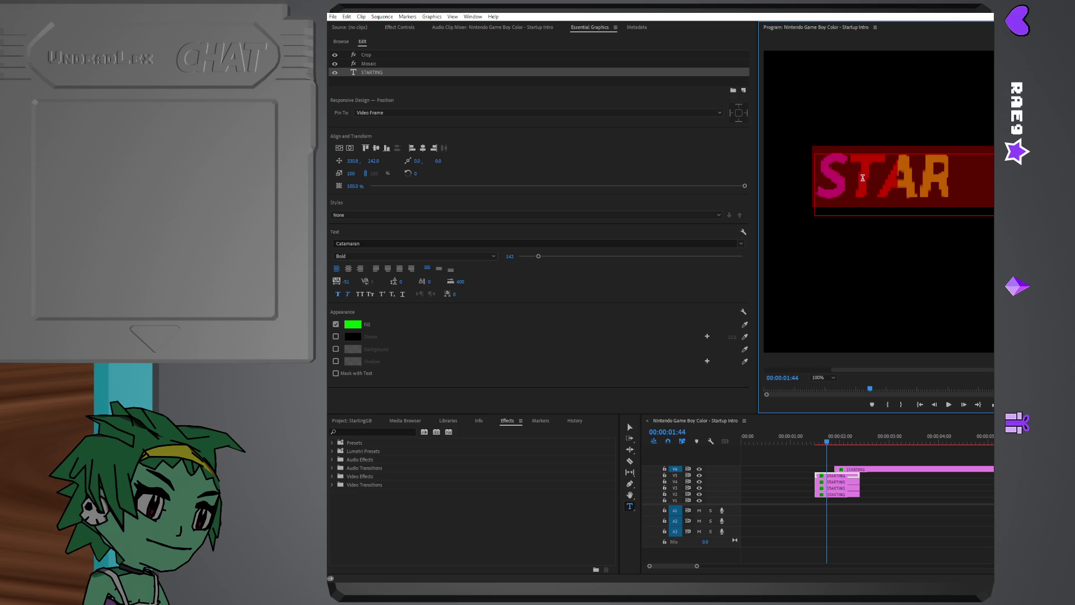
click(862, 177)
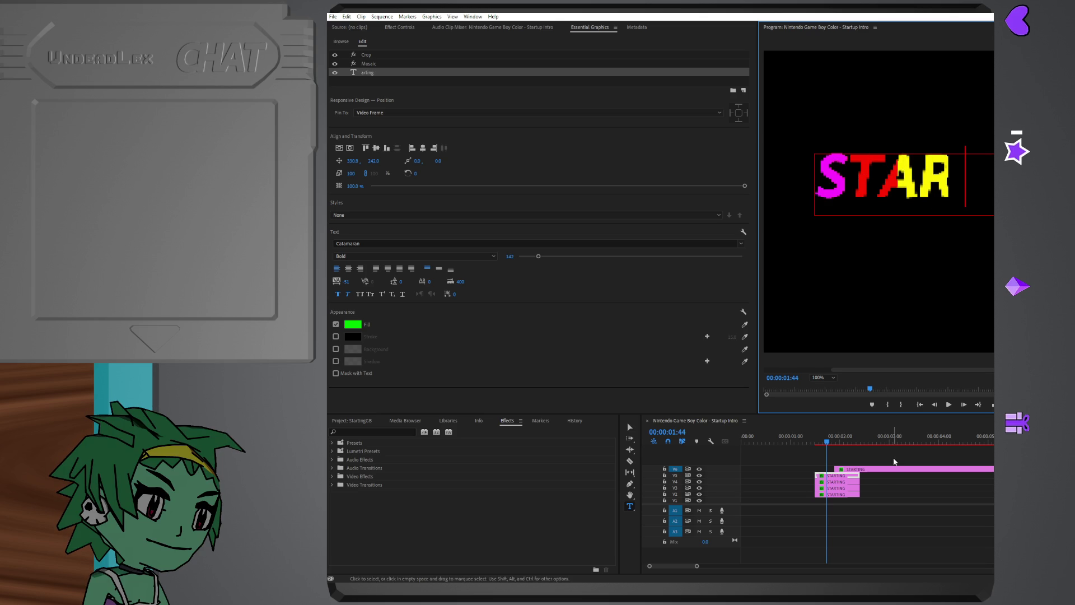
click(859, 481)
click(850, 477)
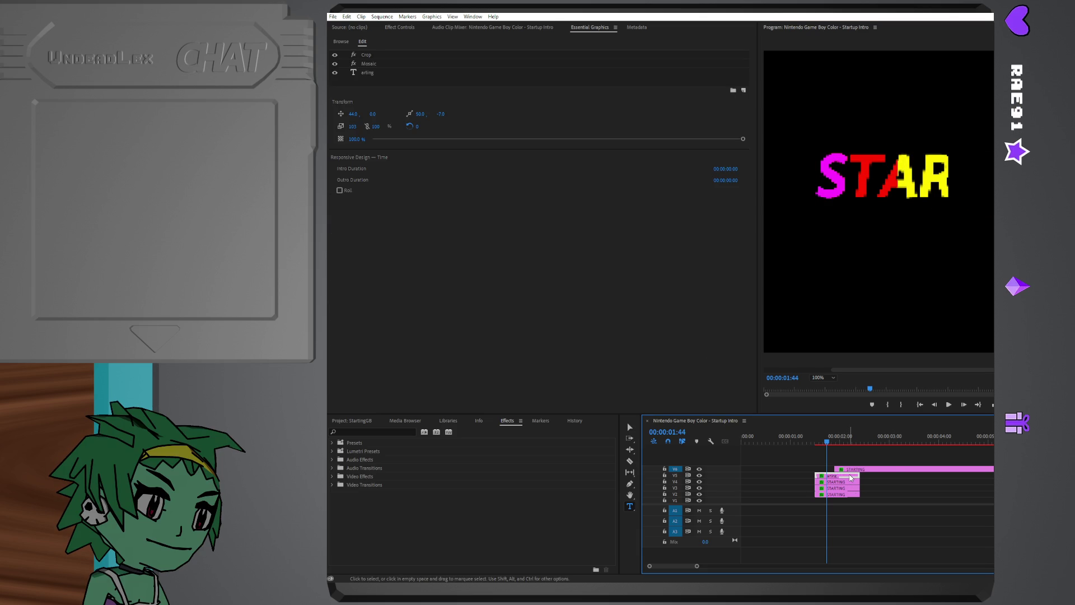
double_click(870, 179)
click(869, 179)
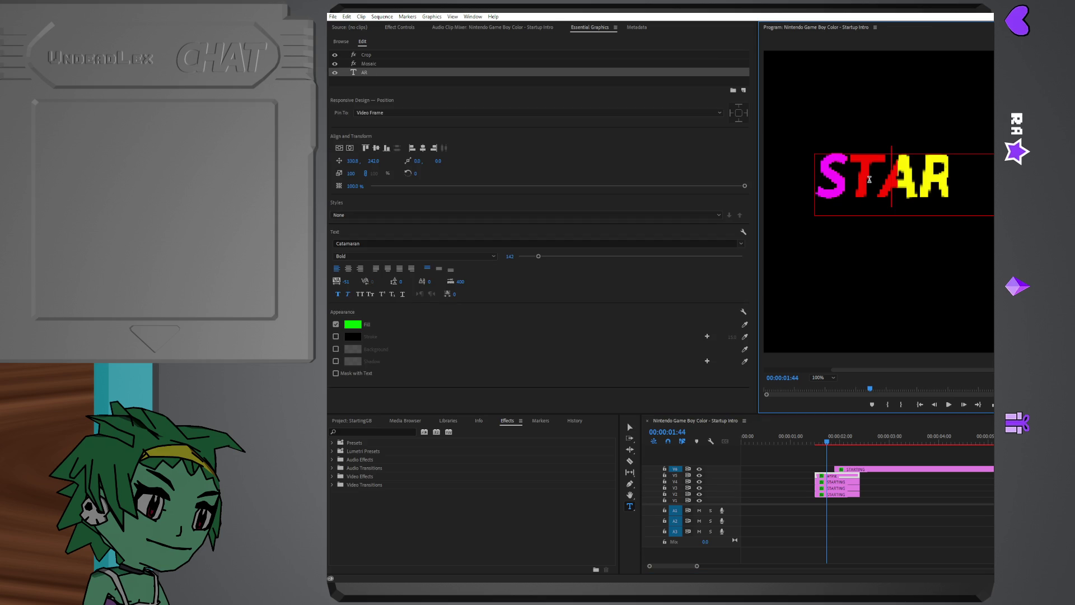
click(883, 468)
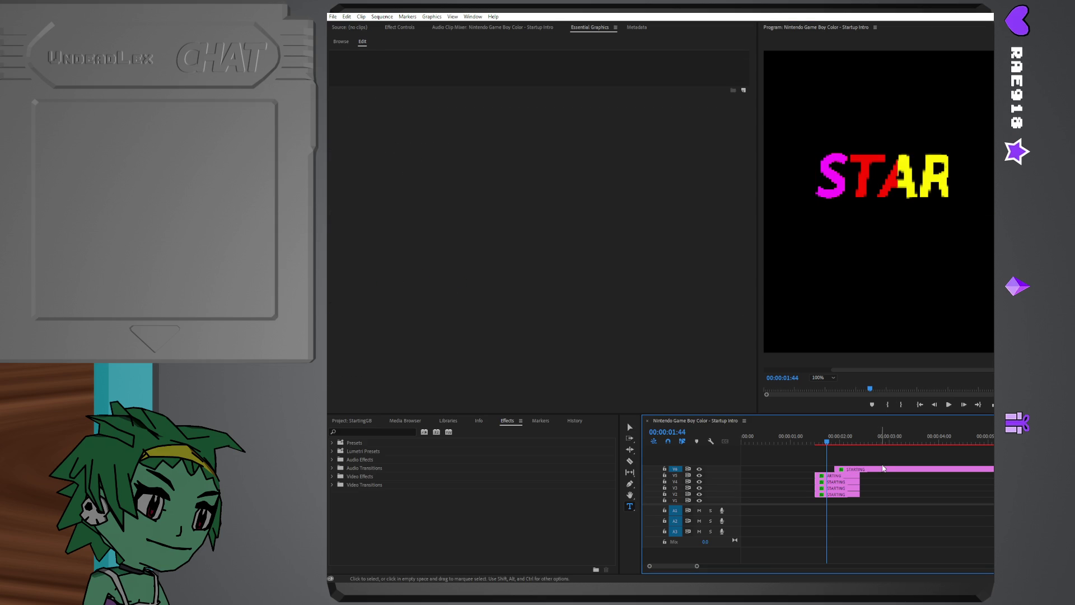
- Hide the lower title tracks and retype the top clip's text as ARTING where STA shows
click(866, 471)
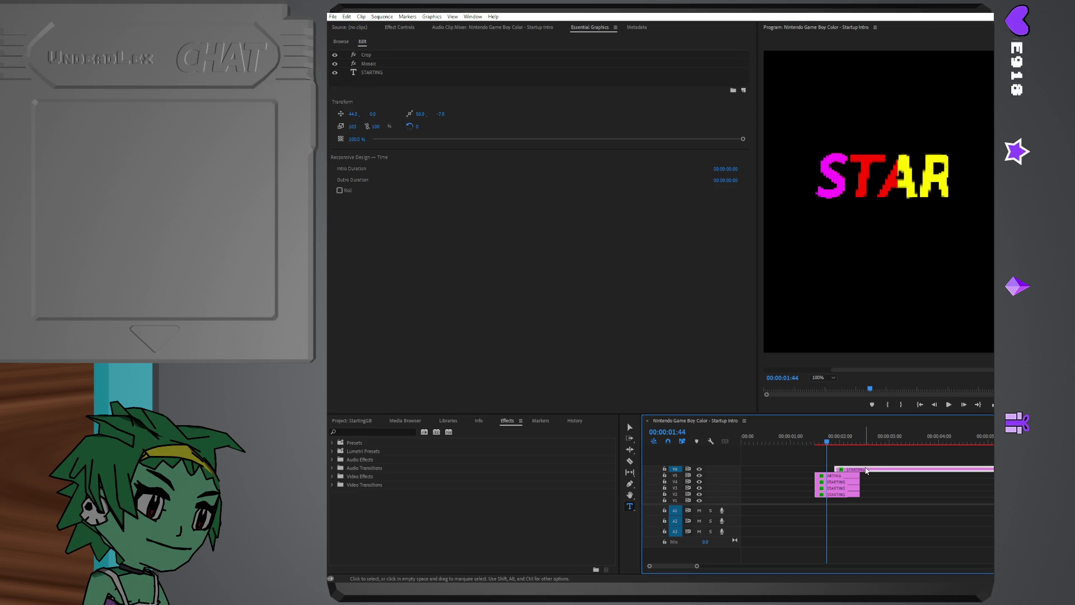
click(699, 495)
click(699, 481)
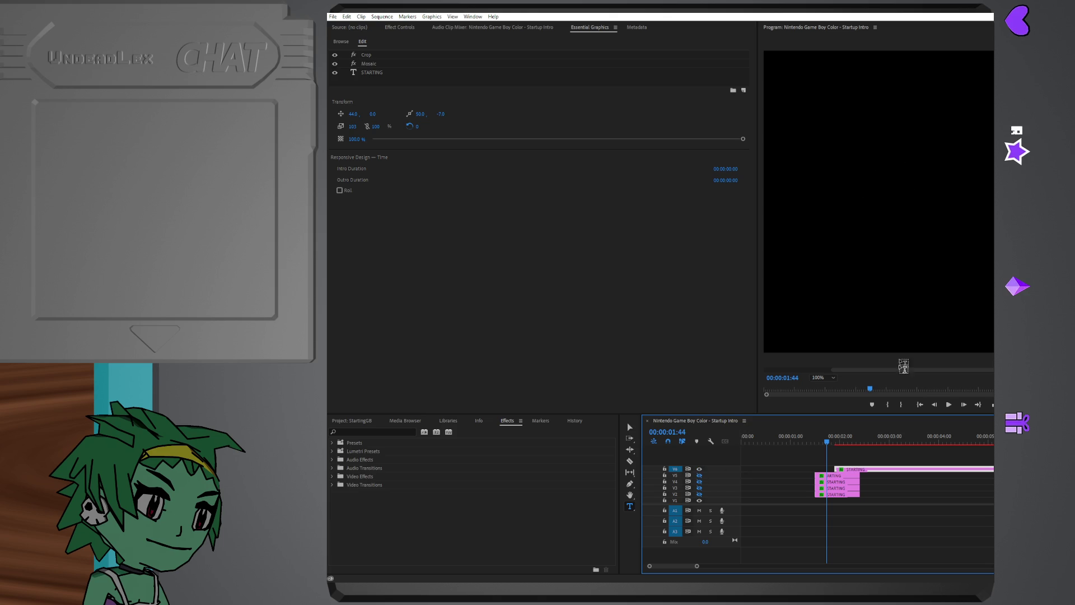
click(846, 481)
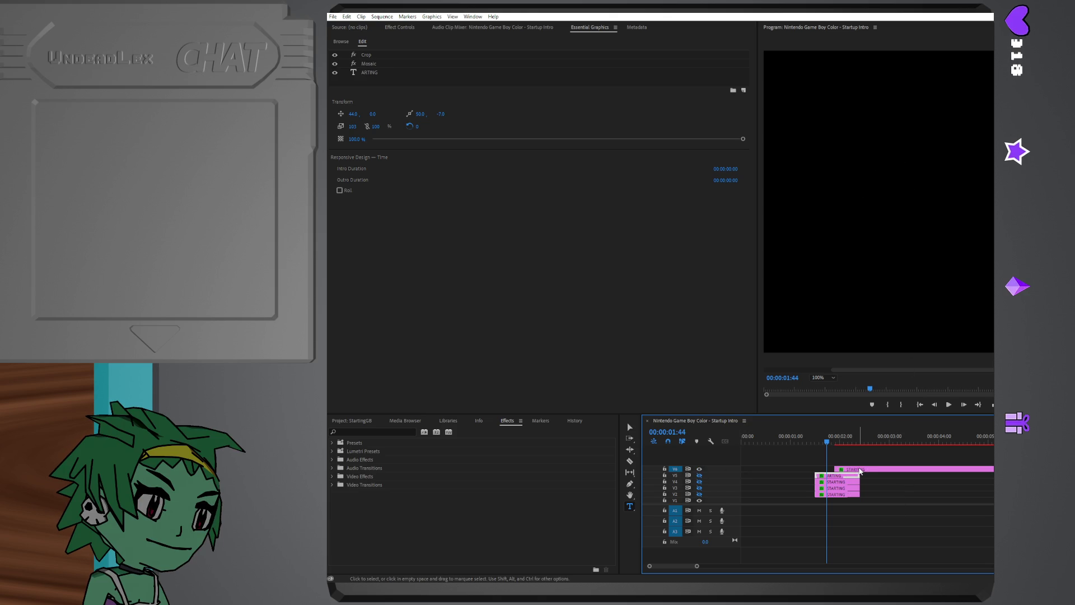
click(860, 472)
click(840, 438)
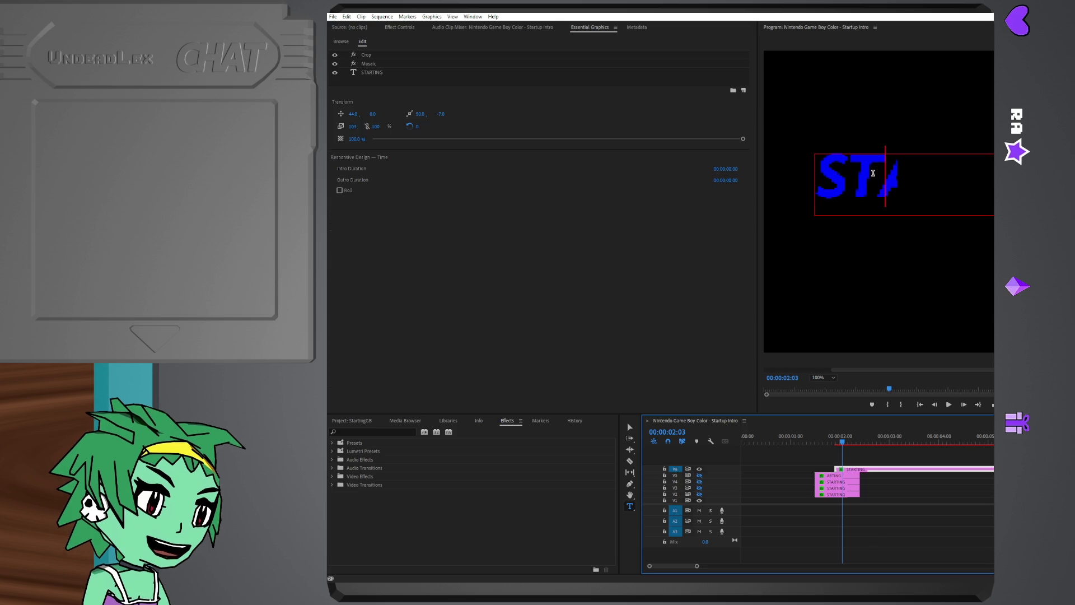
double_click(873, 173)
text(AR)
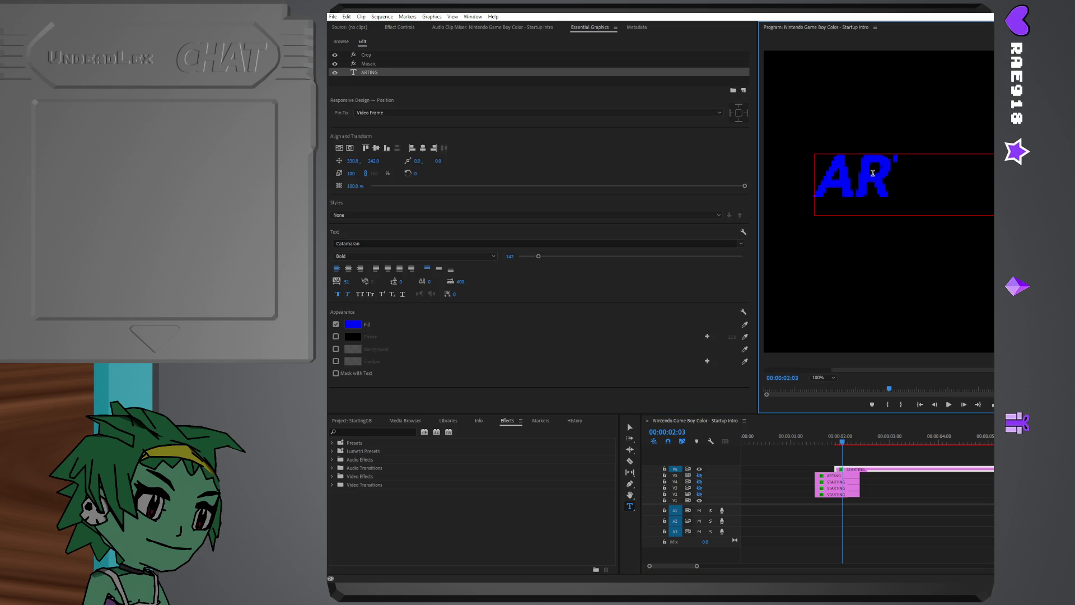
click(698, 468)
- Toggle track outputs to isolate the pink and V3 title clips and retype their text as ARTING
click(699, 476)
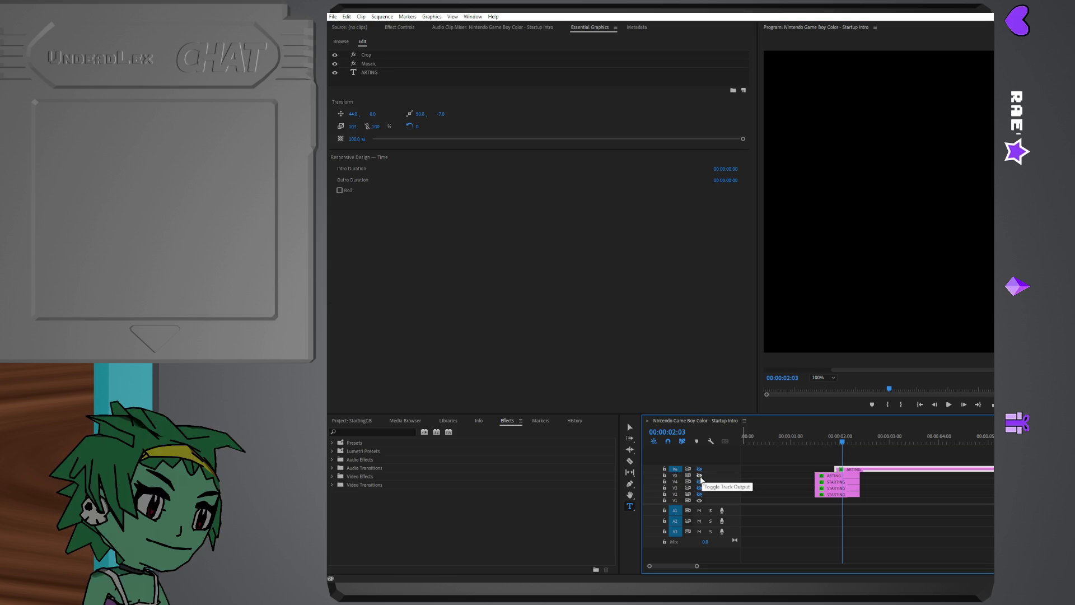
click(700, 477)
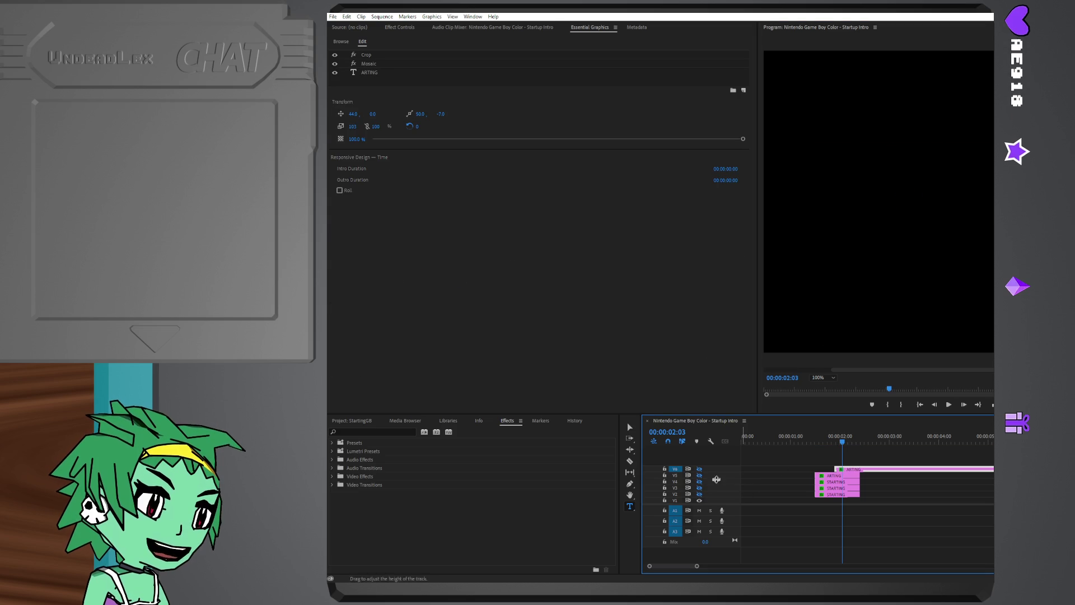
click(832, 487)
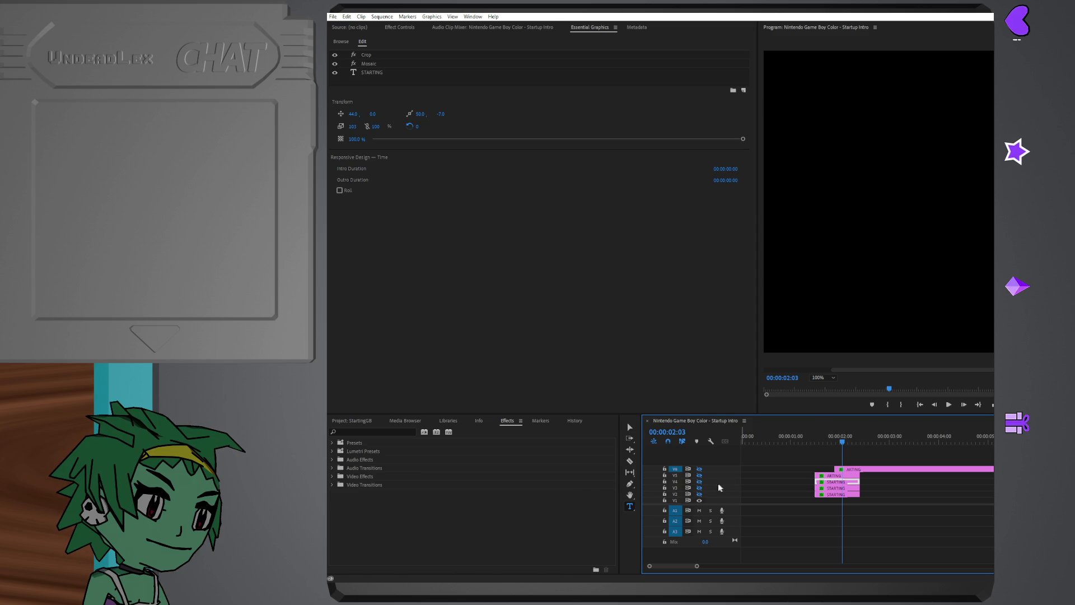
click(699, 485)
click(959, 168)
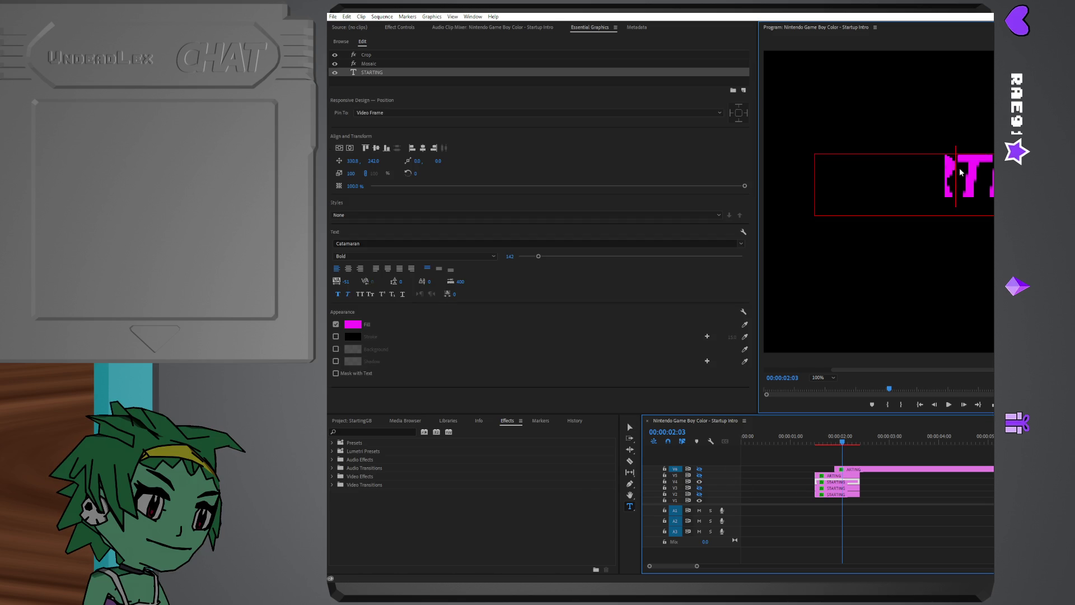
text(ST)
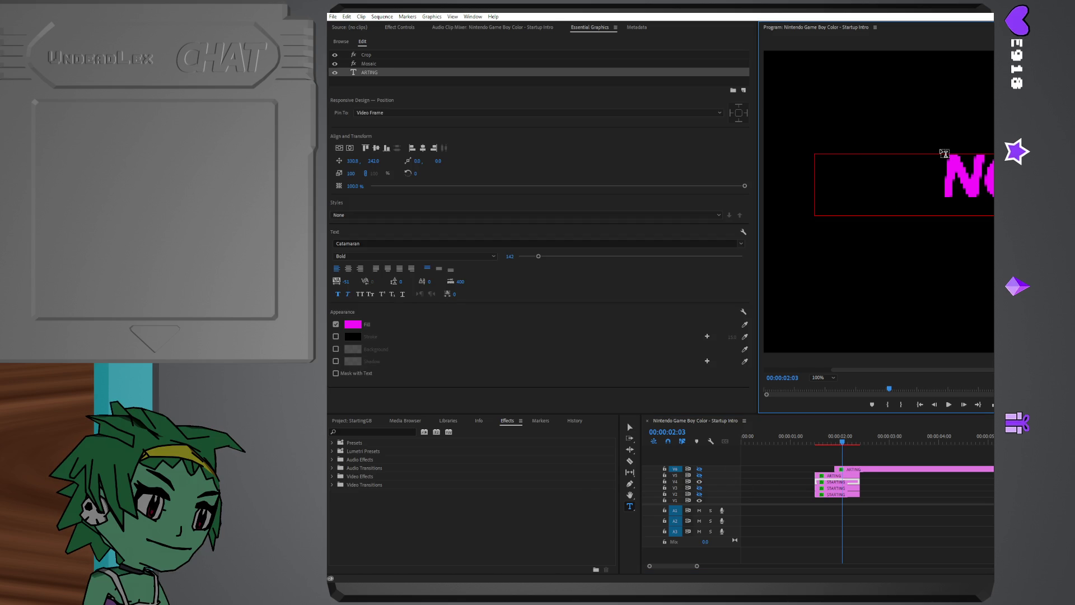
click(838, 488)
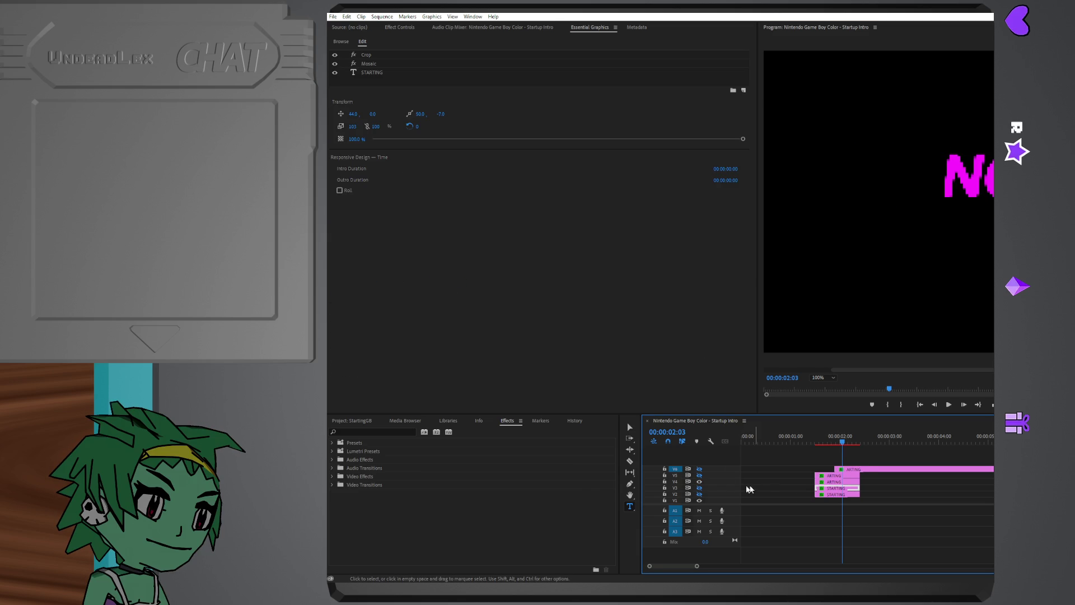
click(697, 482)
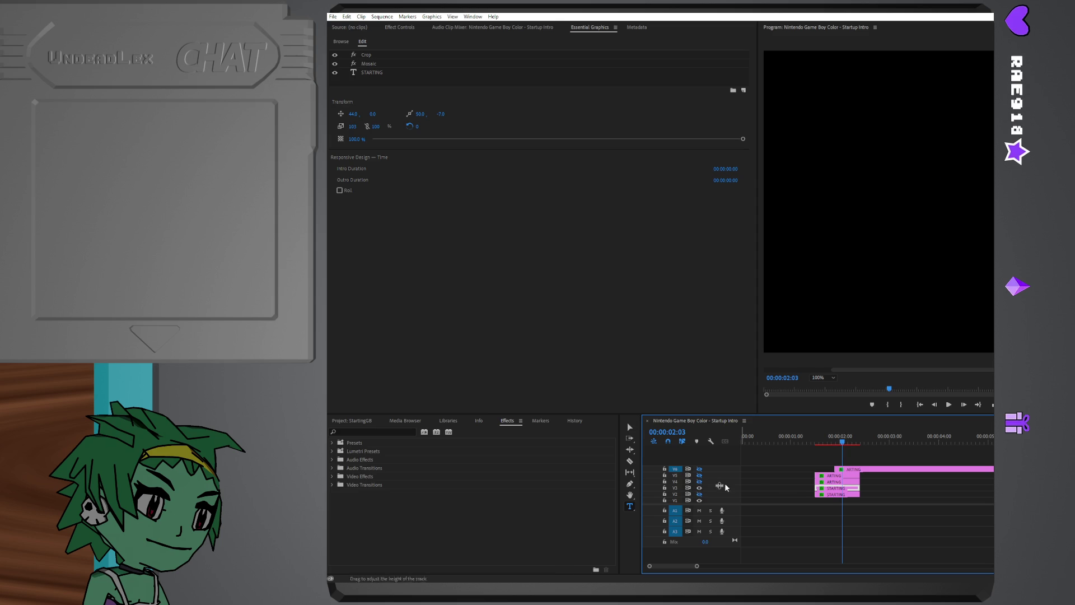
click(979, 172)
key(ctrl+a)
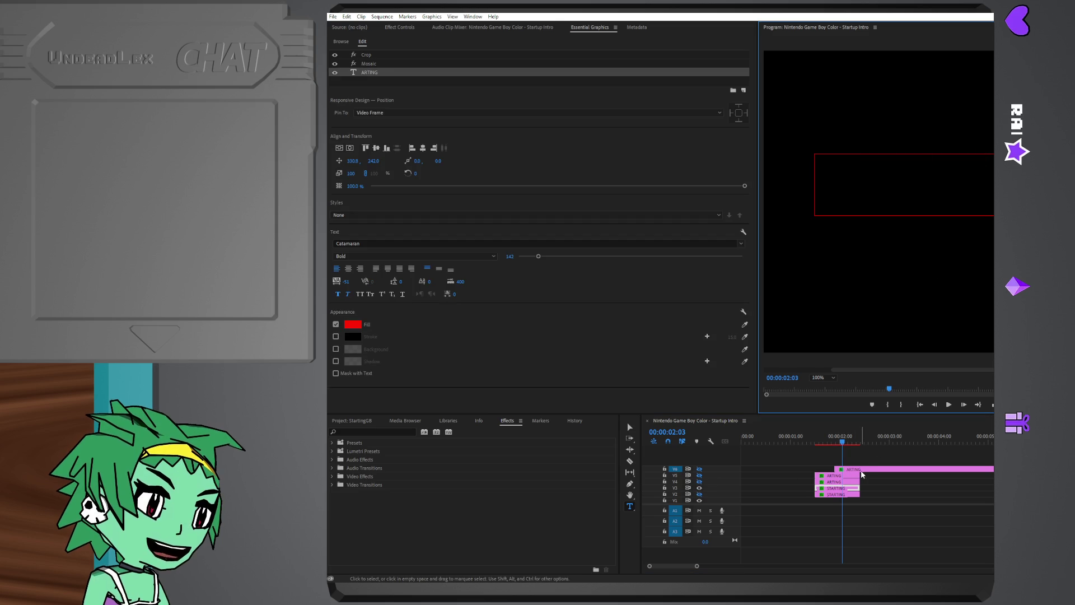
- Retype the remaining two STARTING clips as ARTING and deselect the text layer
click(830, 493)
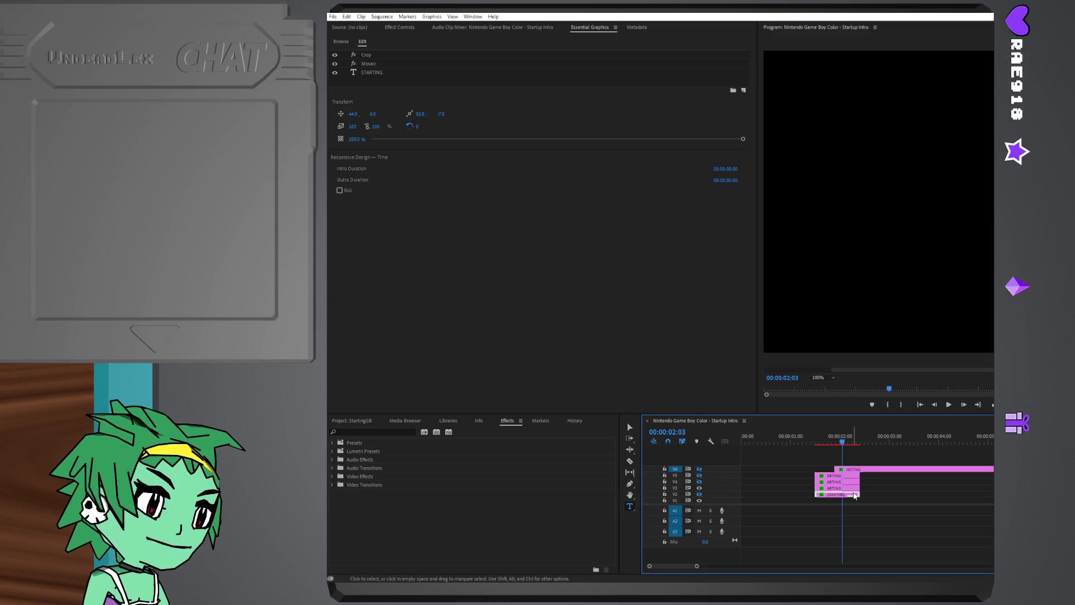
double_click(986, 171)
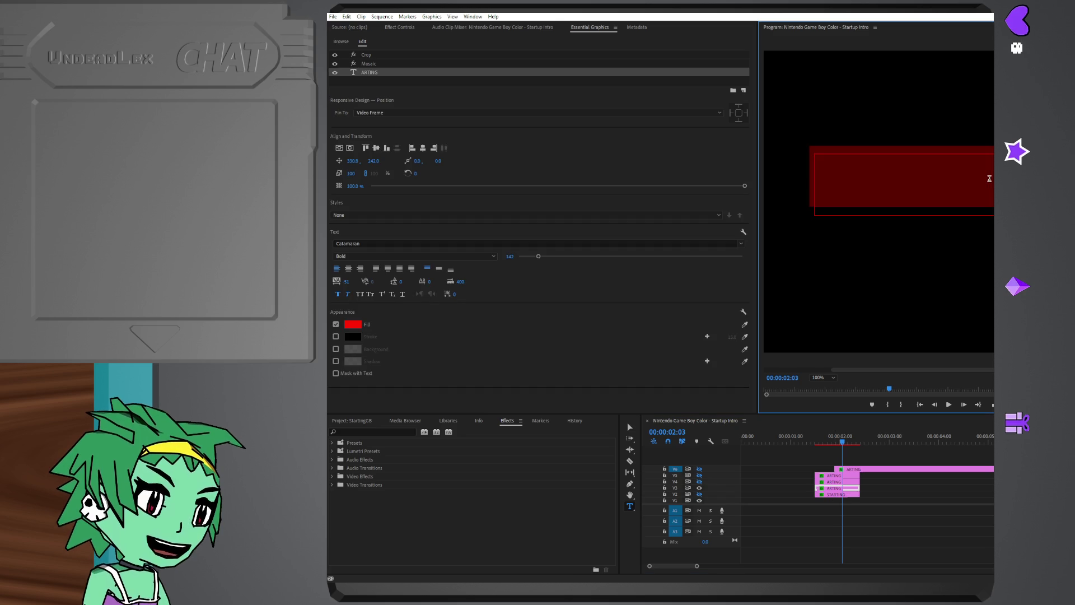
text(ART)
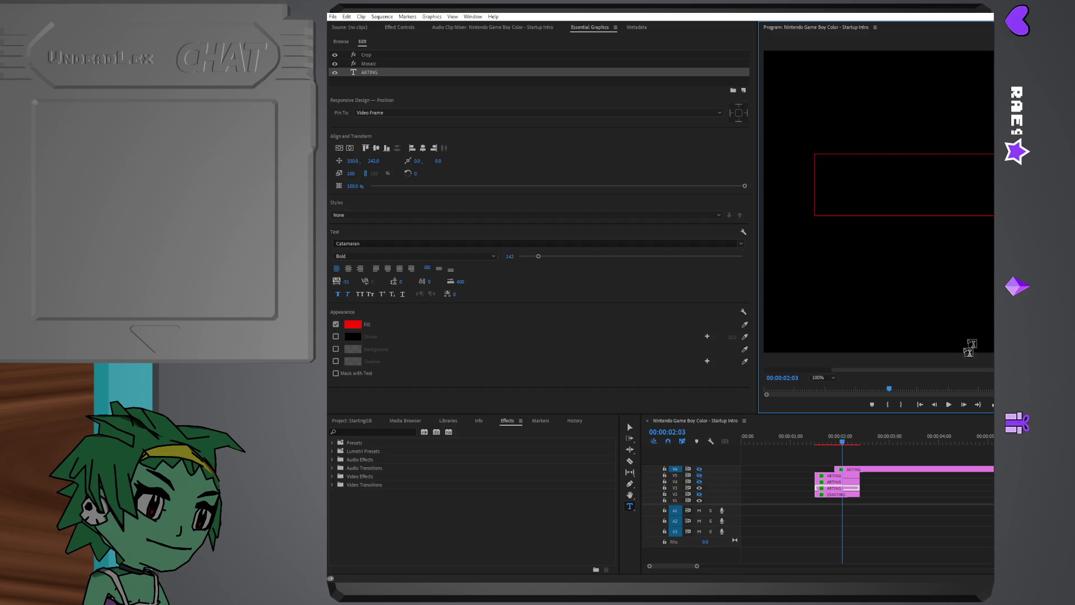
click(840, 495)
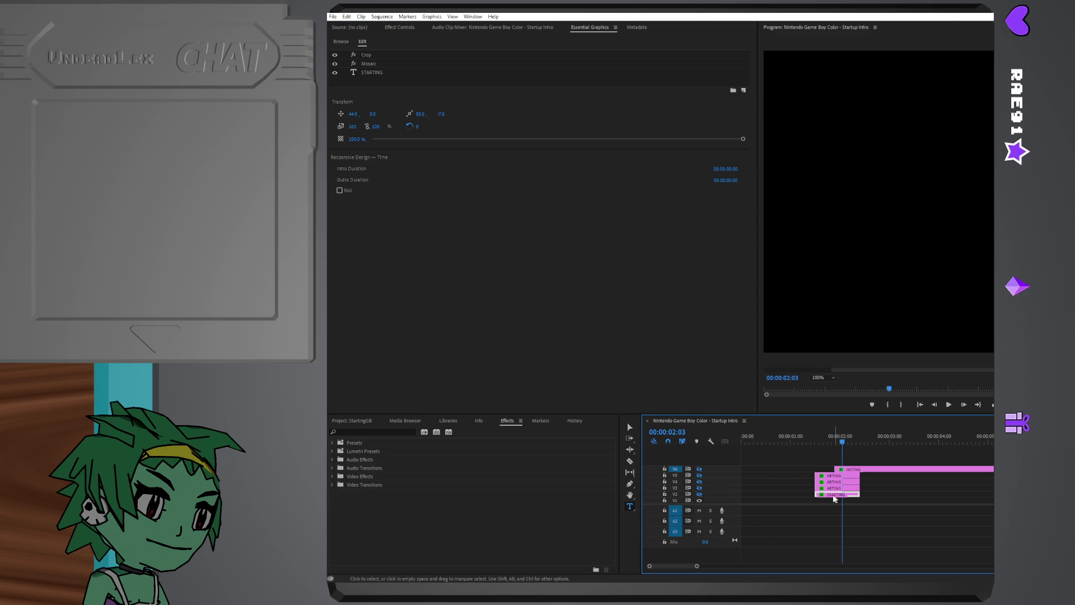
click(891, 184)
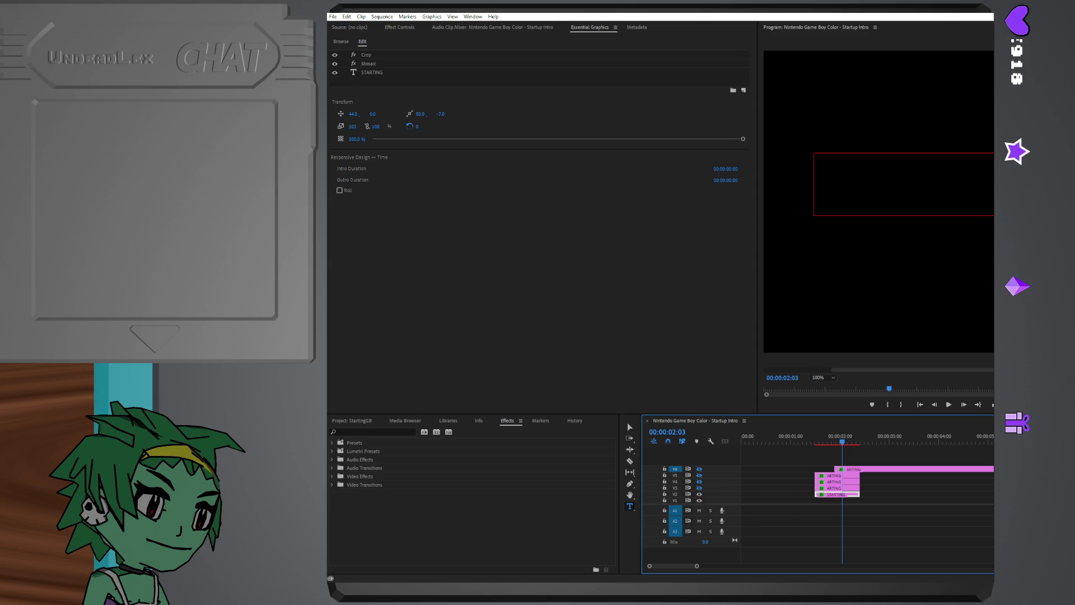
key(ctrl+a)
text(All)
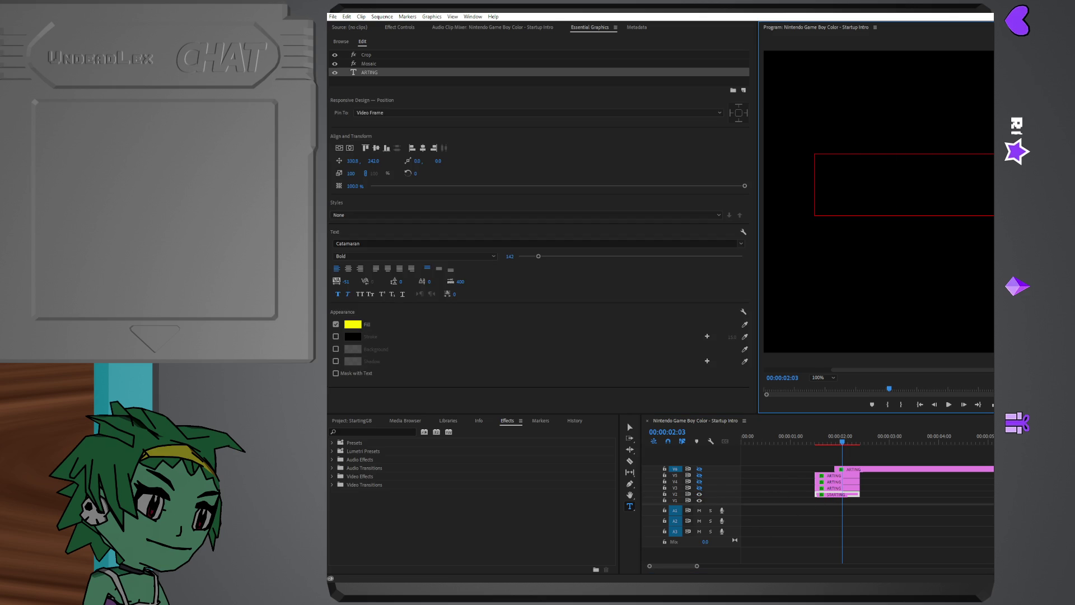
click(878, 496)
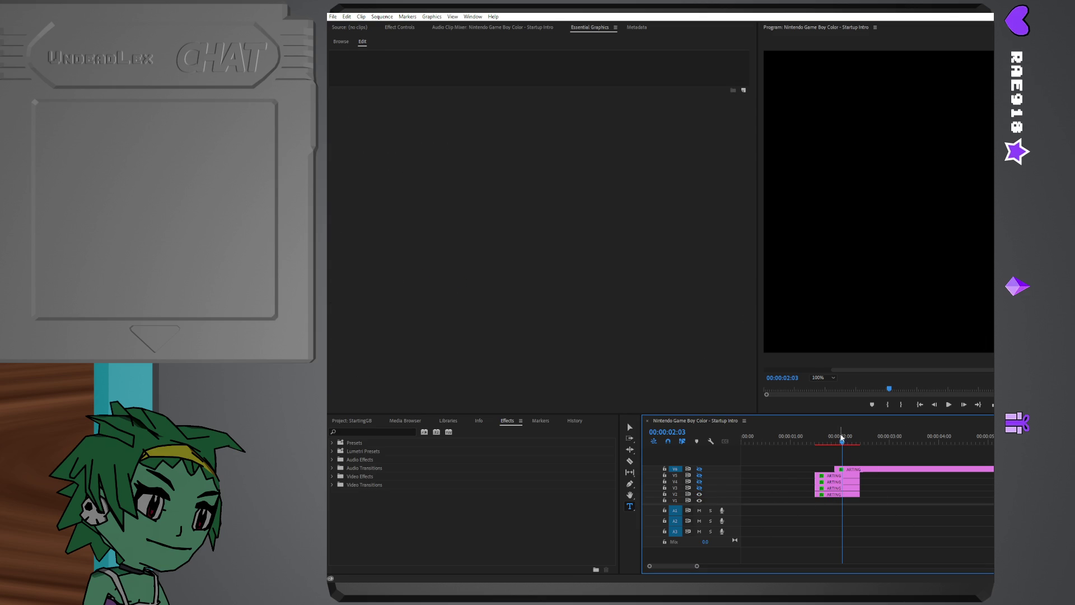
- Play the intro, turn the hidden text track's output back on and replay the ARTING animation from before it starts
click(782, 437)
key(space)
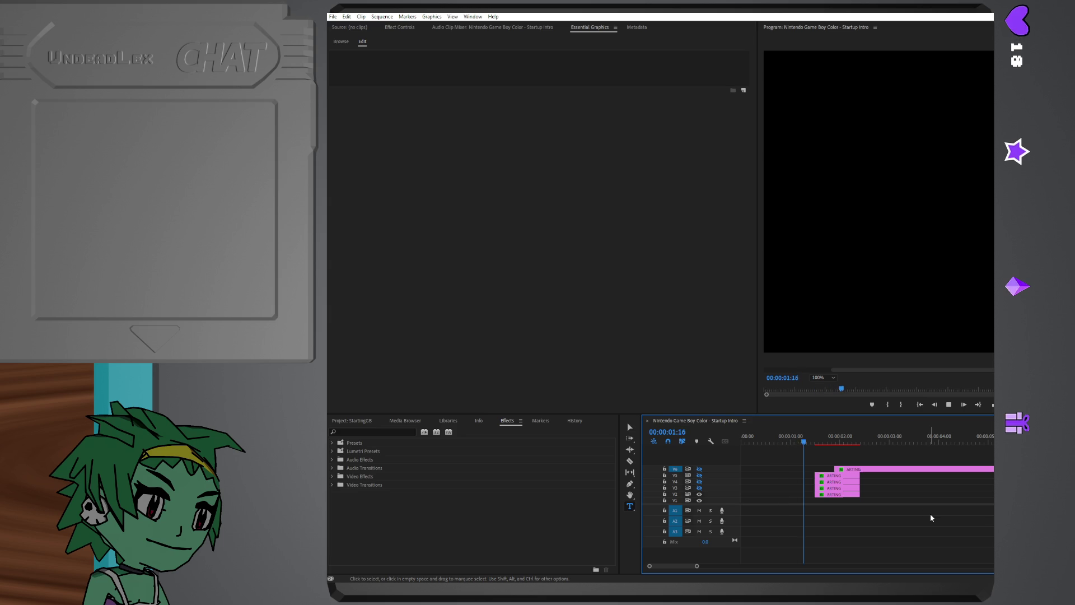
key(space)
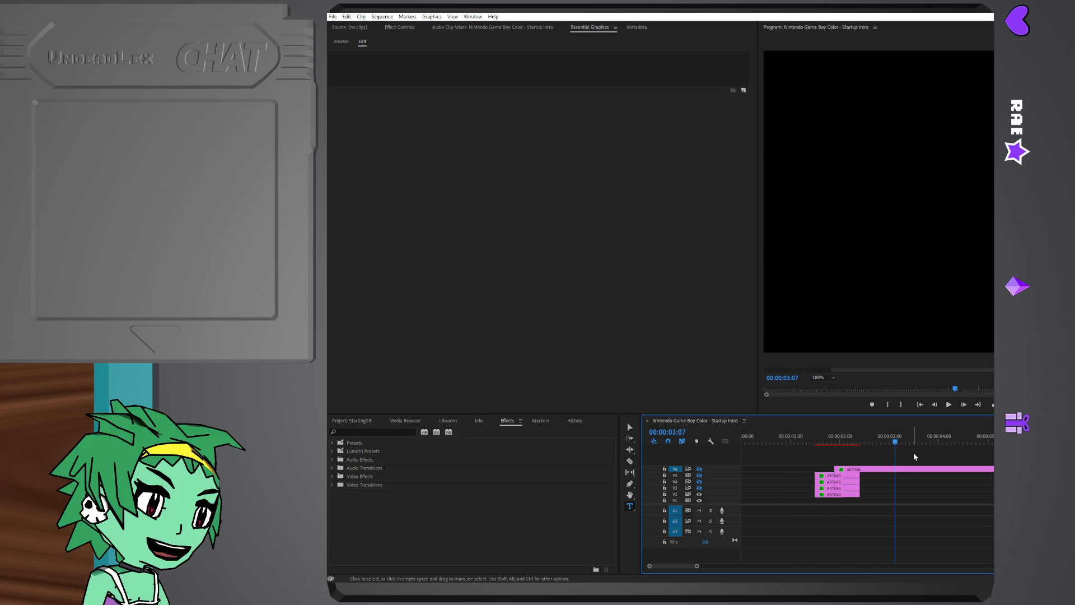
mouse_move(895, 435)
mouse_down()
mouse_move(801, 423)
mouse_move(822, 426)
mouse_up()
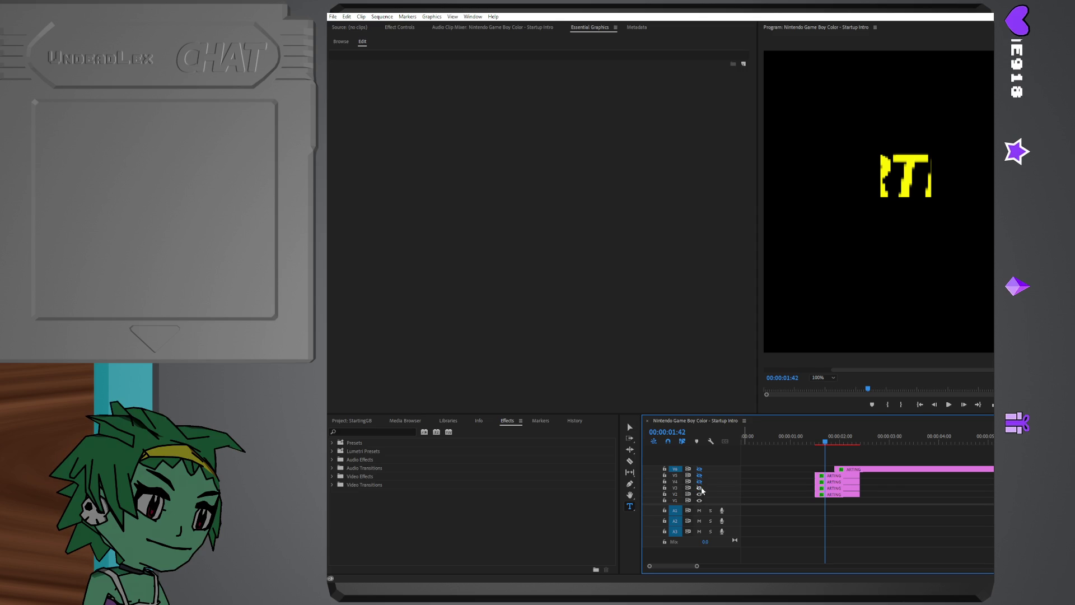
click(700, 488)
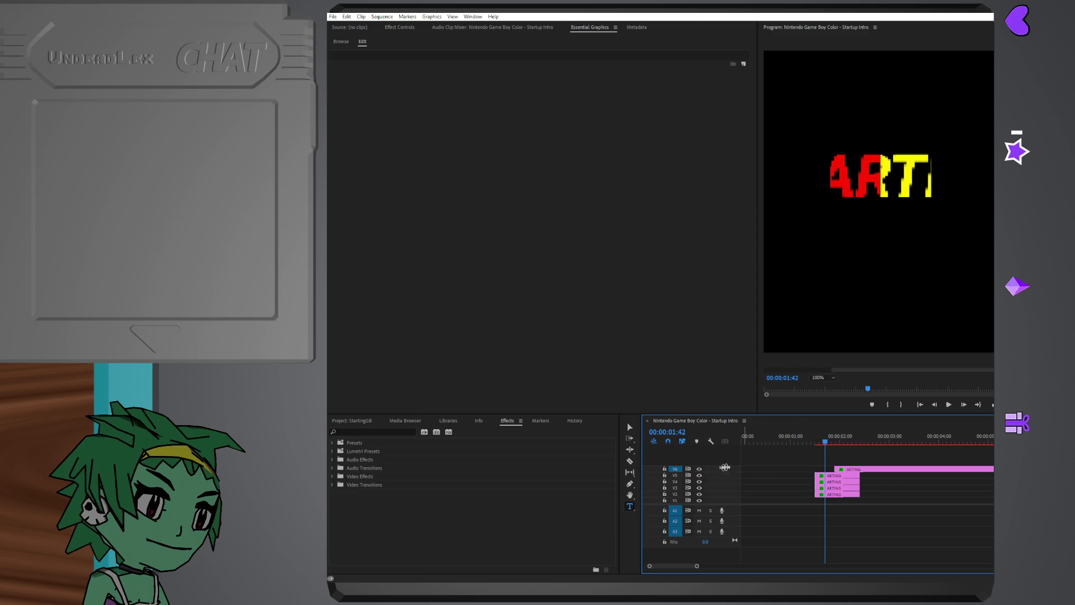
drag(826, 442, 788, 440)
key(space)
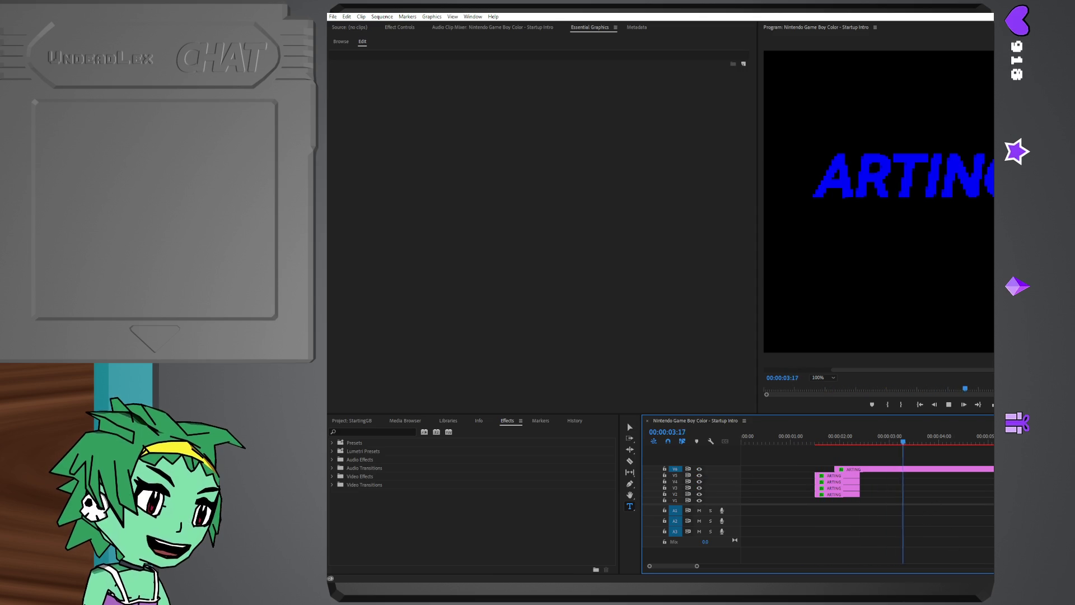
drag(961, 14, 882, 15)
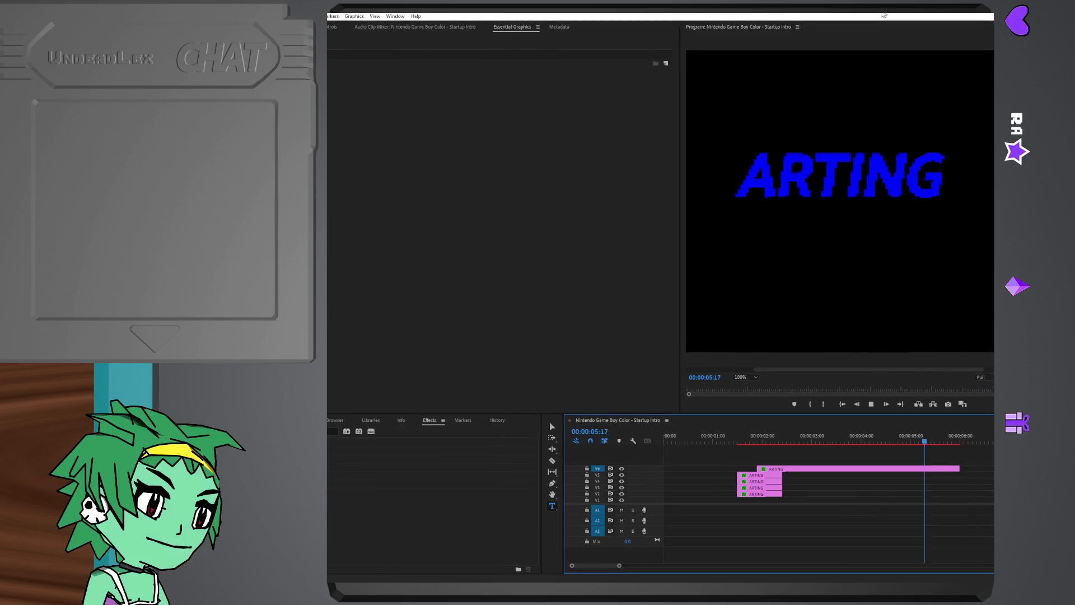
key(space)
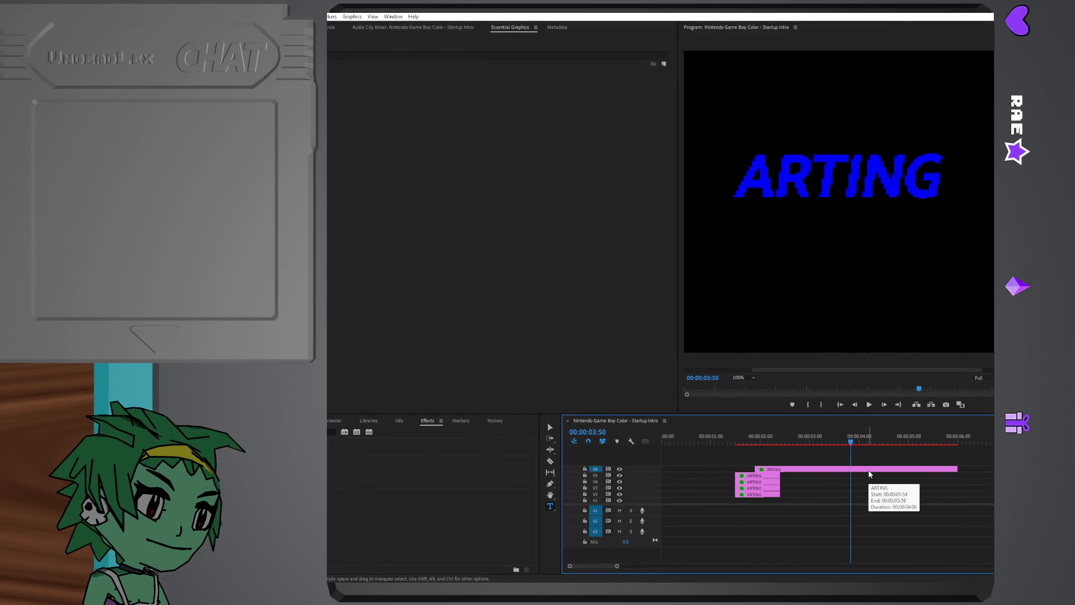
mouse_move(813, 438)
mouse_down()
mouse_move(760, 434)
mouse_move(762, 423)
mouse_up()
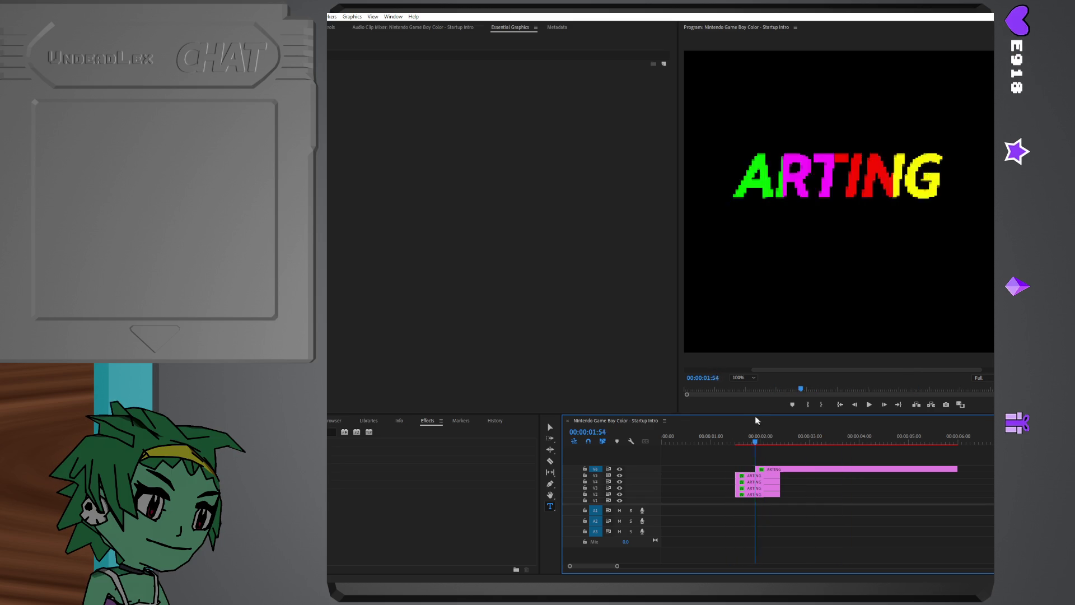
mouse_move(761, 422)
mouse_down()
mouse_move(740, 418)
mouse_move(759, 418)
mouse_up()
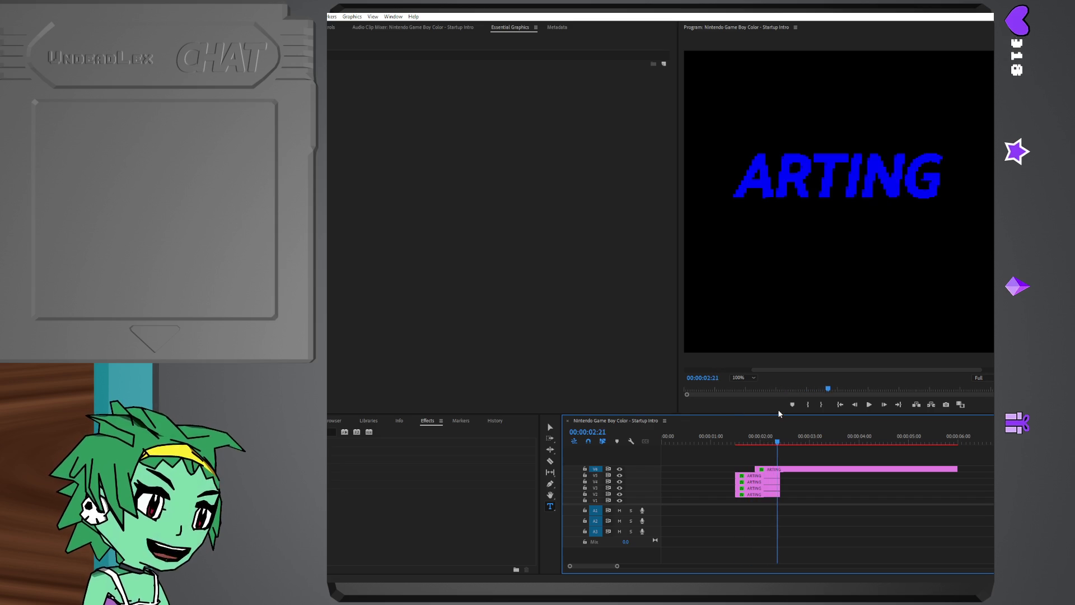
drag(760, 418, 767, 416)
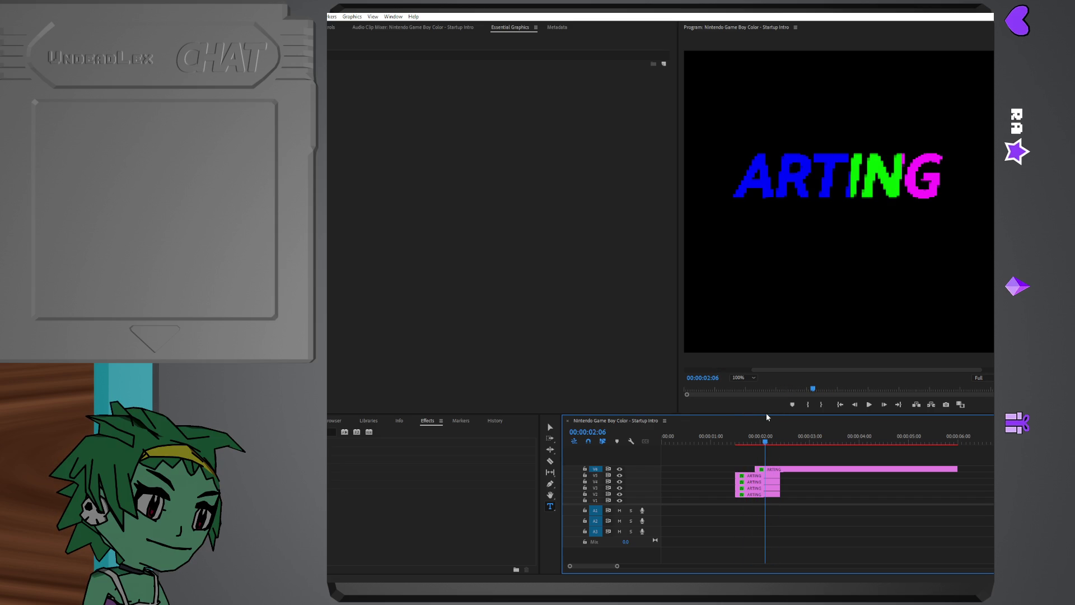
mouse_move(766, 416)
mouse_down()
mouse_move(773, 427)
mouse_move(735, 425)
mouse_move(756, 426)
mouse_up()
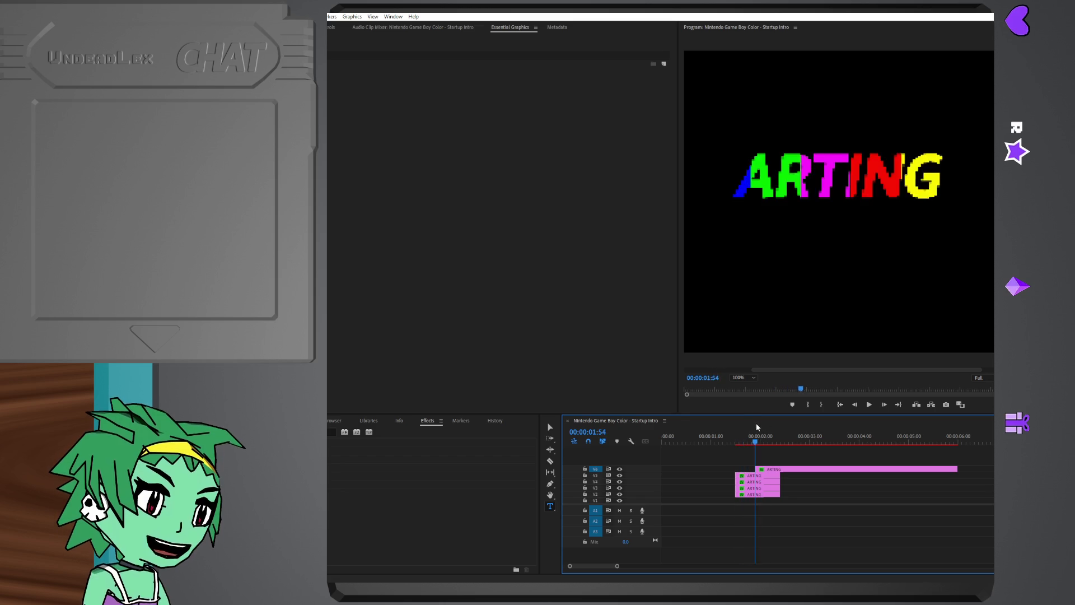
mouse_move(756, 426)
mouse_down()
mouse_move(809, 437)
mouse_move(741, 434)
mouse_up()
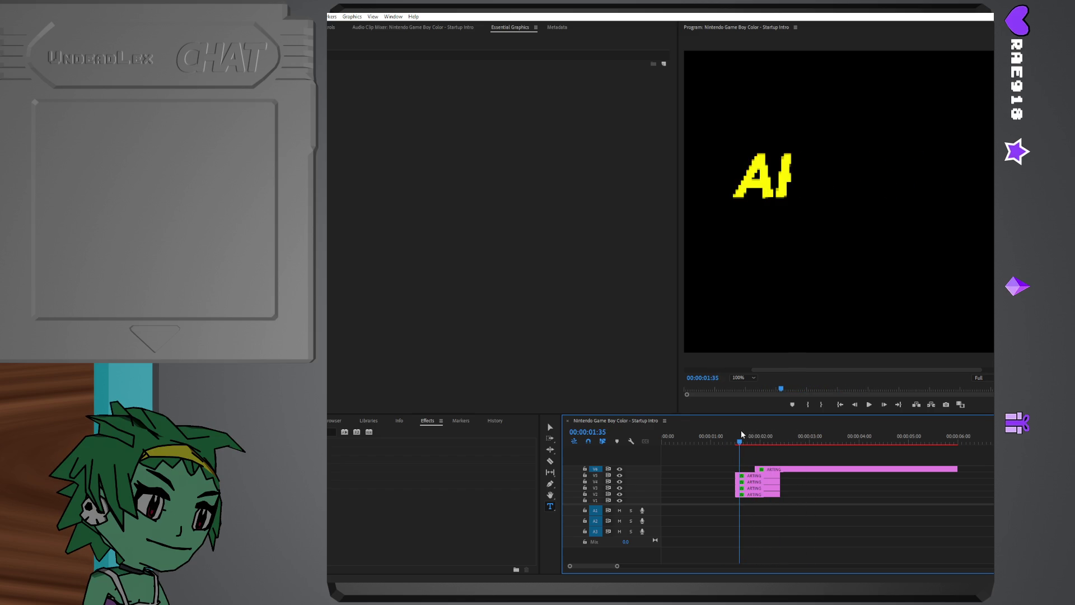
drag(742, 434, 657, 437)
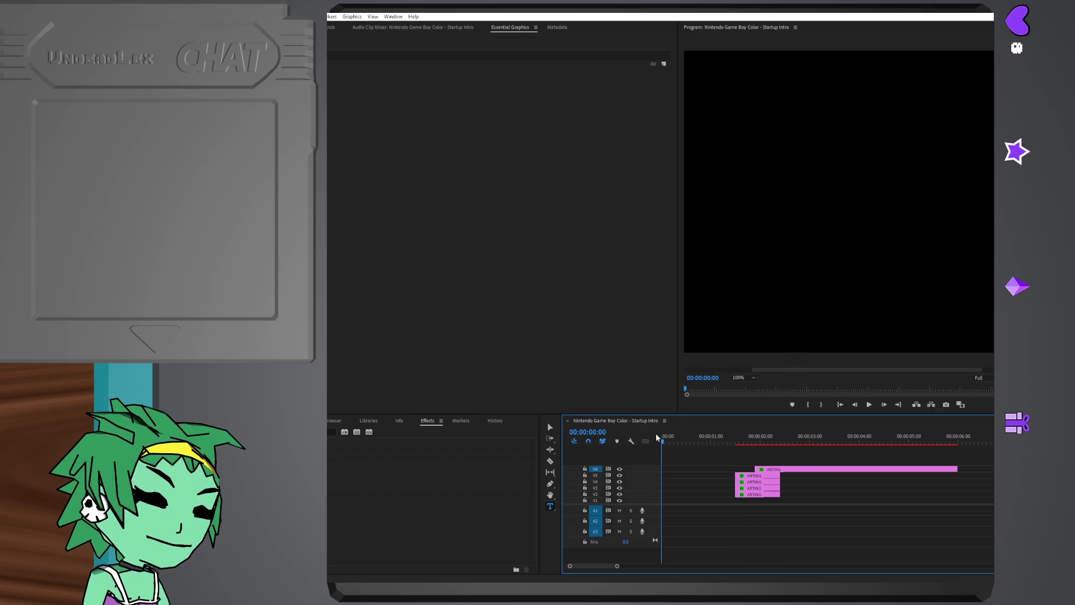
- Close the intro project without saving, returning to the Blender GBA scene
key(ctrl+shift+w)
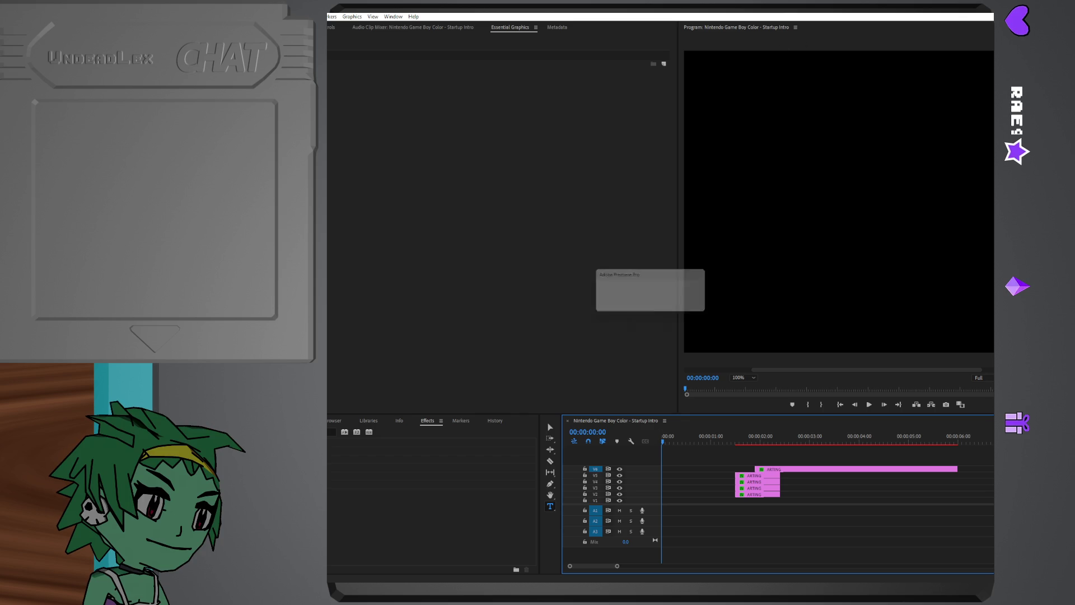
click(650, 305)
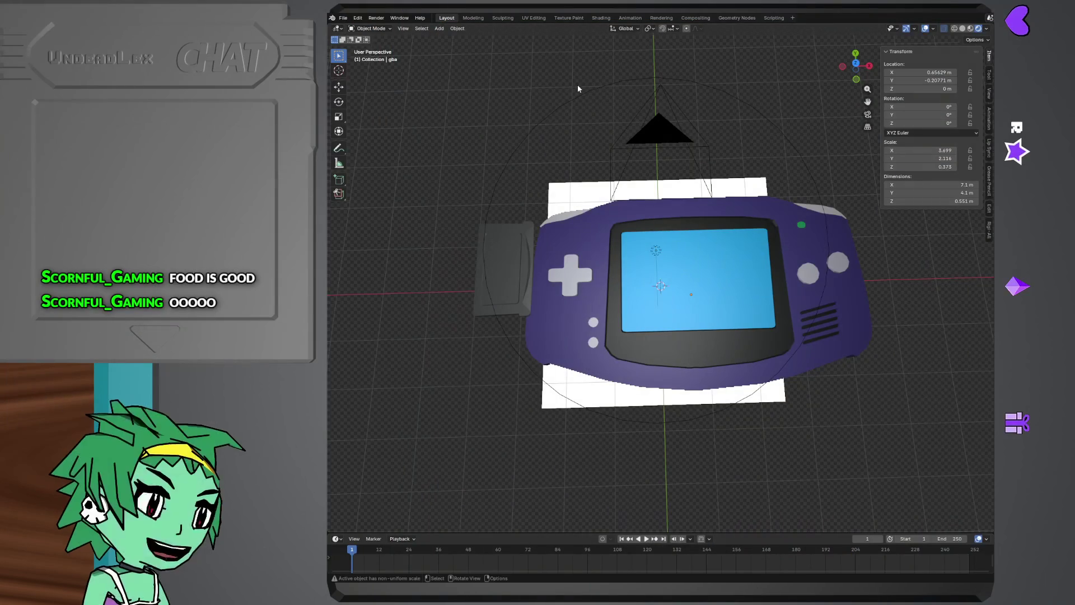
click(343, 18)
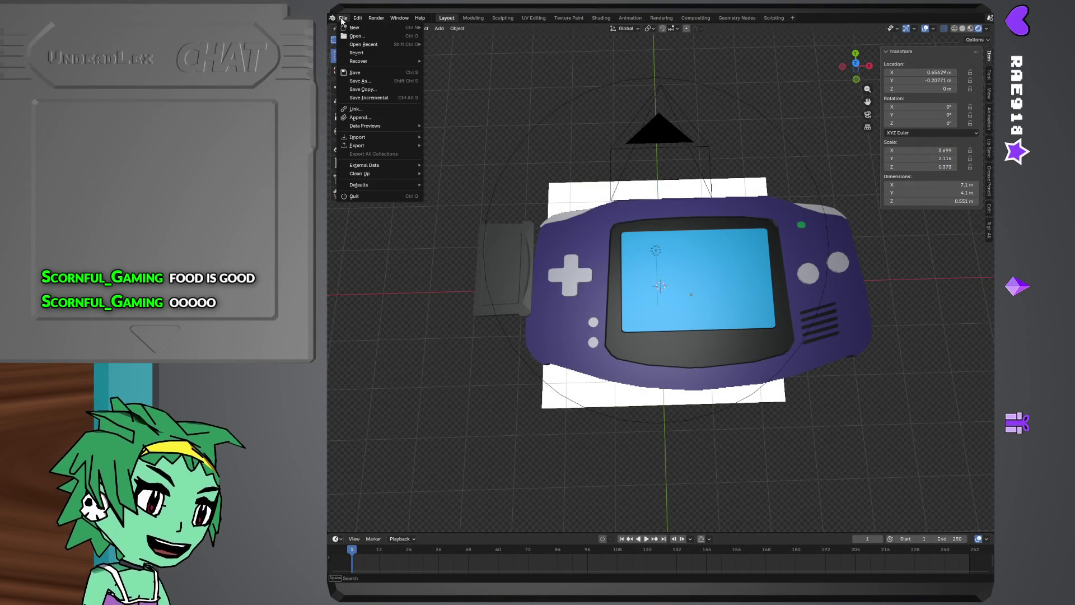
click(343, 18)
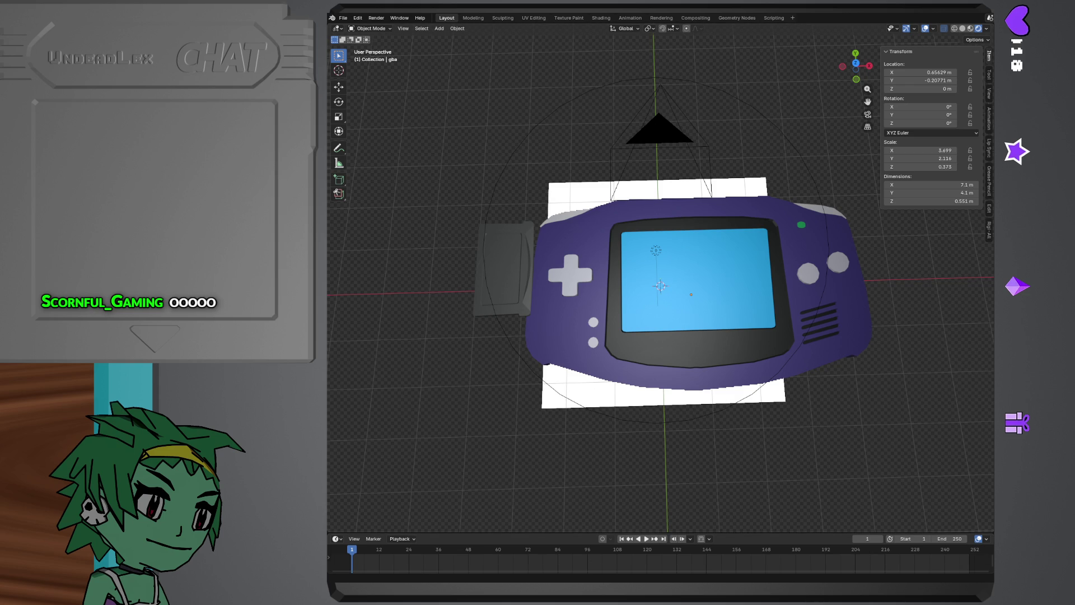